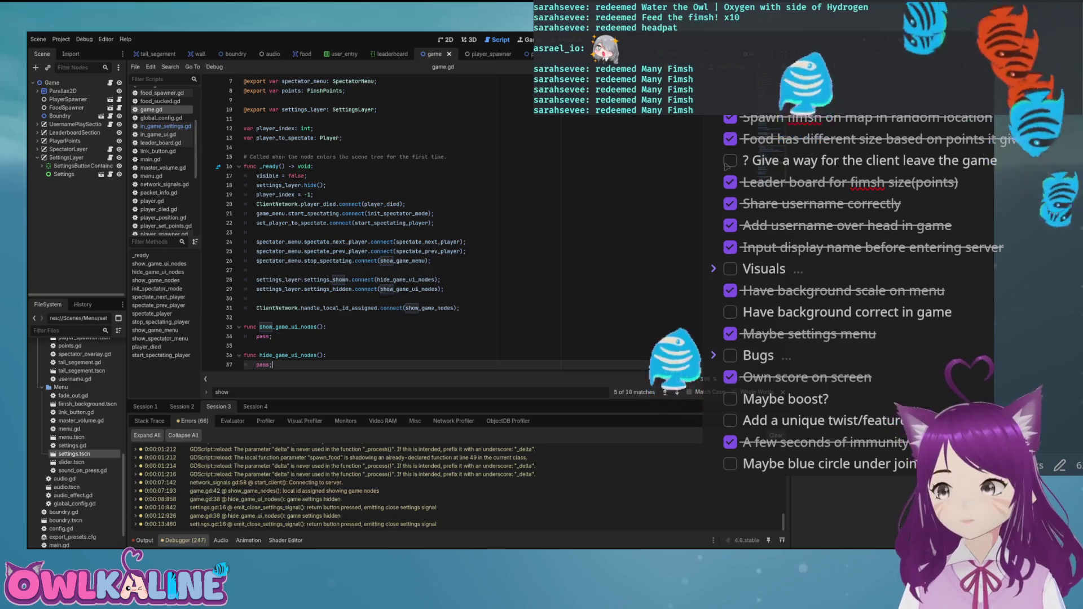
Look through game.gd's spectate_player code and place the cursor at its show_game_menu() fallback call
scroll(350, 226, down, 1)
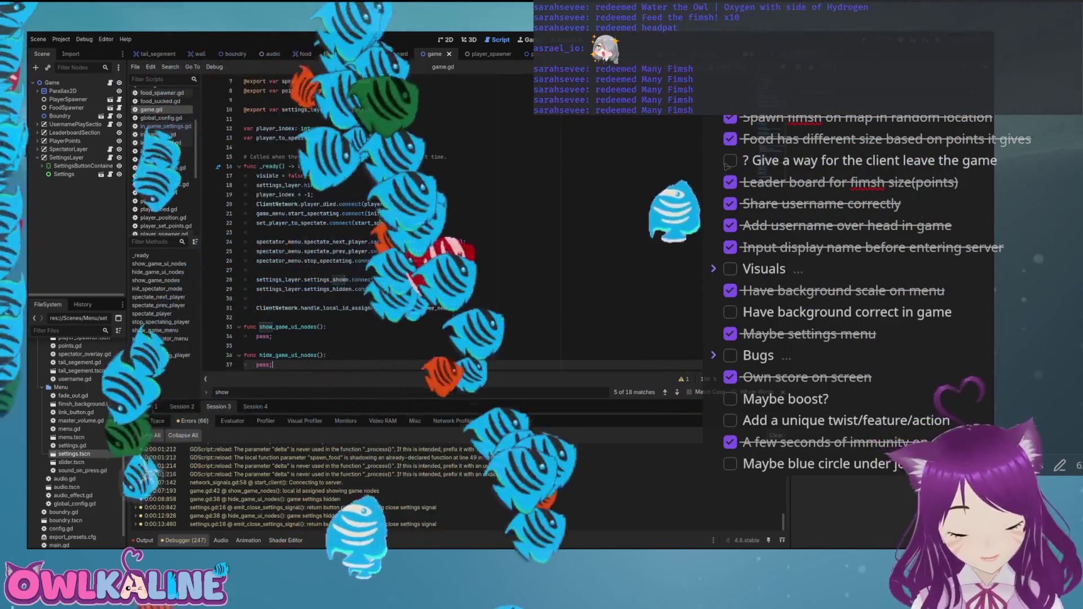
scroll(395, 226, down, 2)
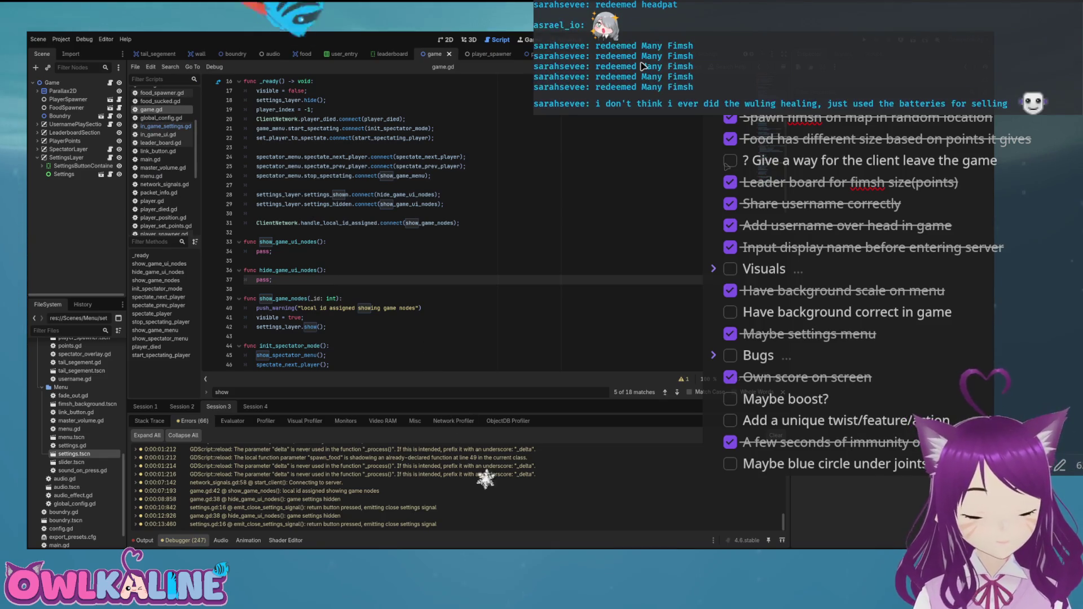
scroll(642, 169, down, 4)
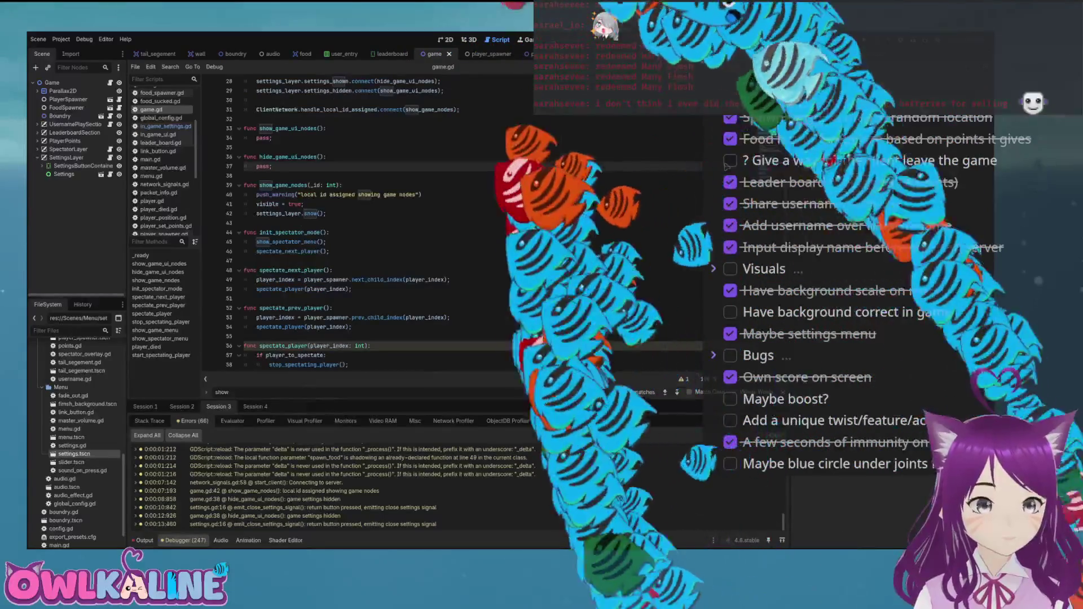
scroll(727, 164, down, 3)
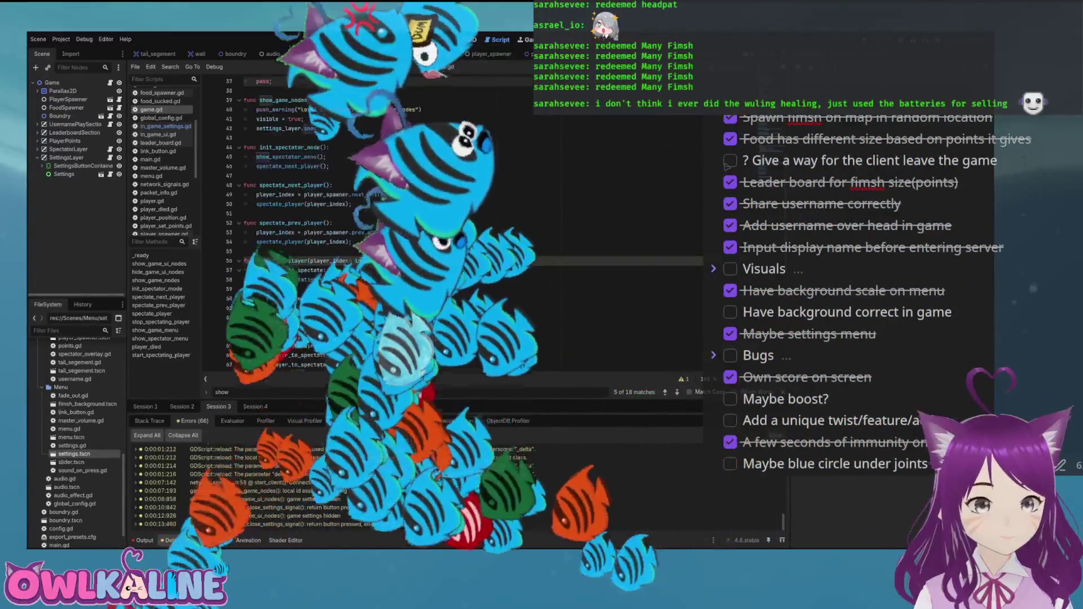
scroll(728, 163, down, 11)
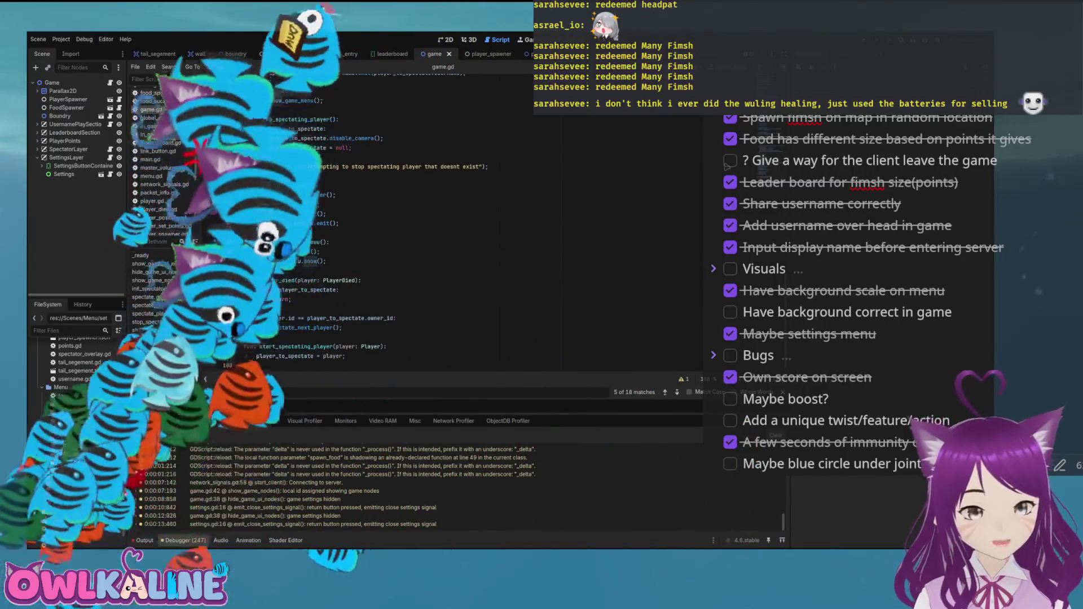
scroll(728, 165, up, 5)
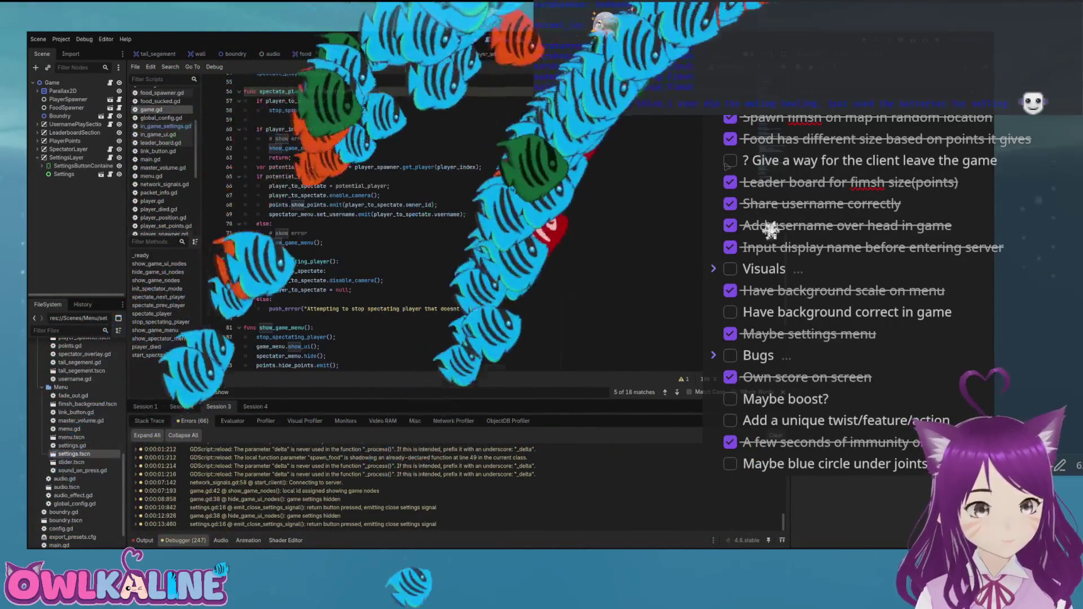
scroll(728, 166, up, 5)
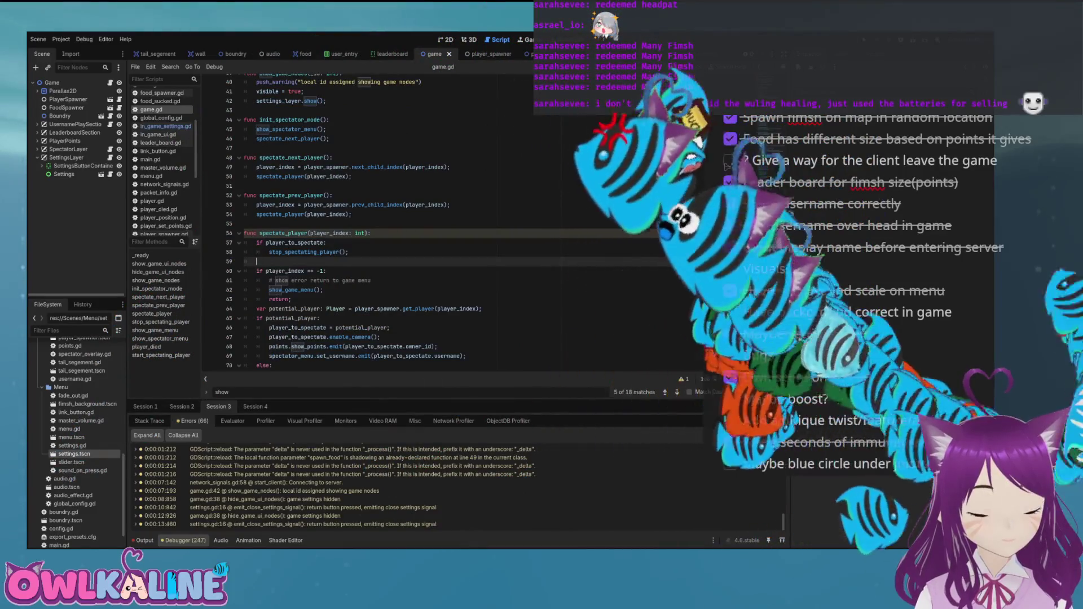
scroll(728, 165, up, 7)
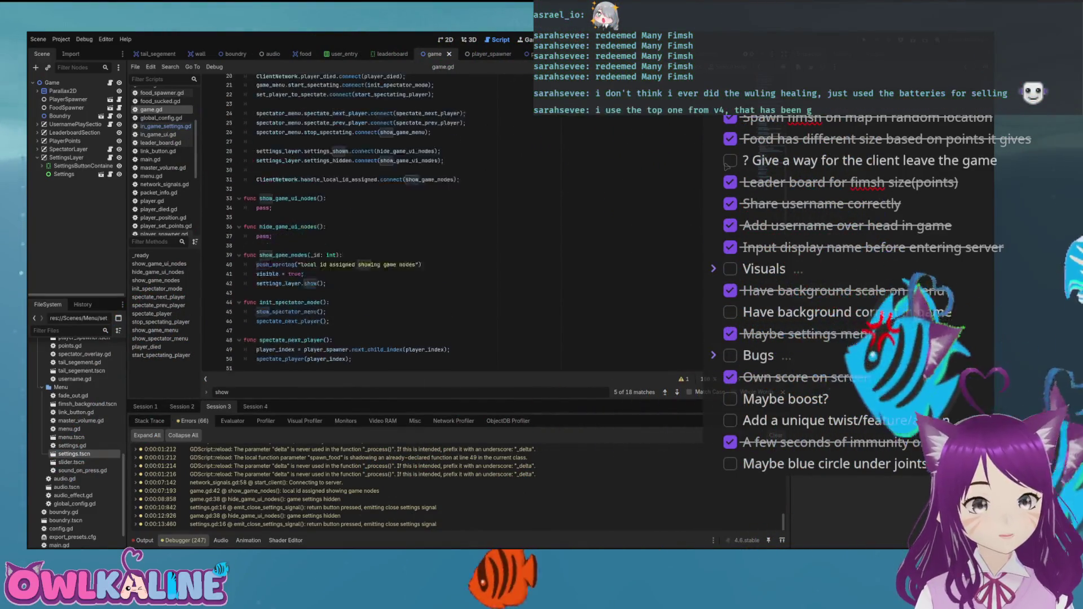
scroll(728, 164, down, 7)
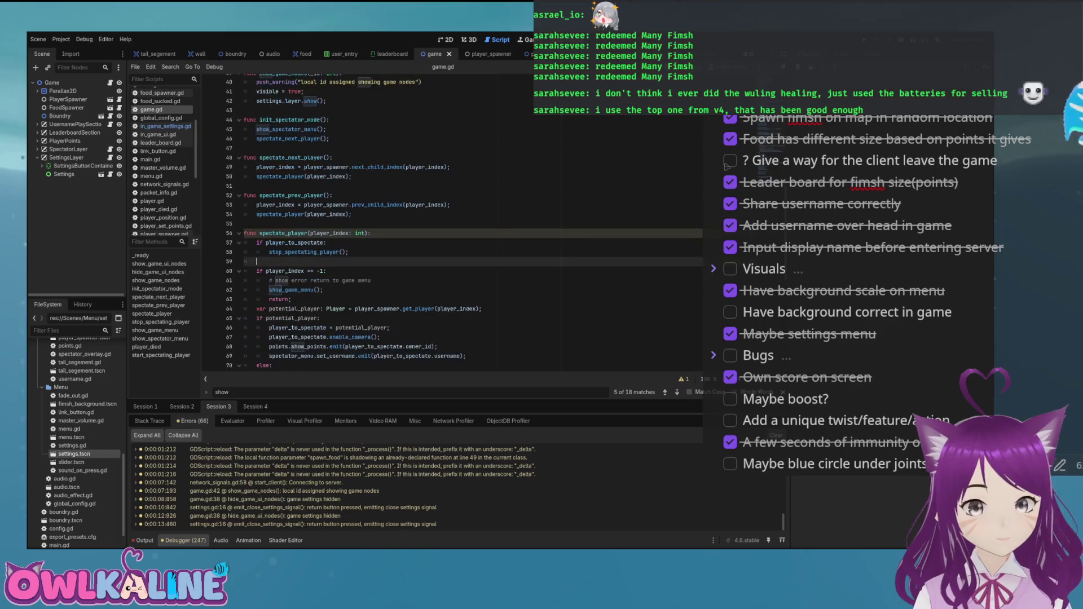
scroll(728, 165, down, 3)
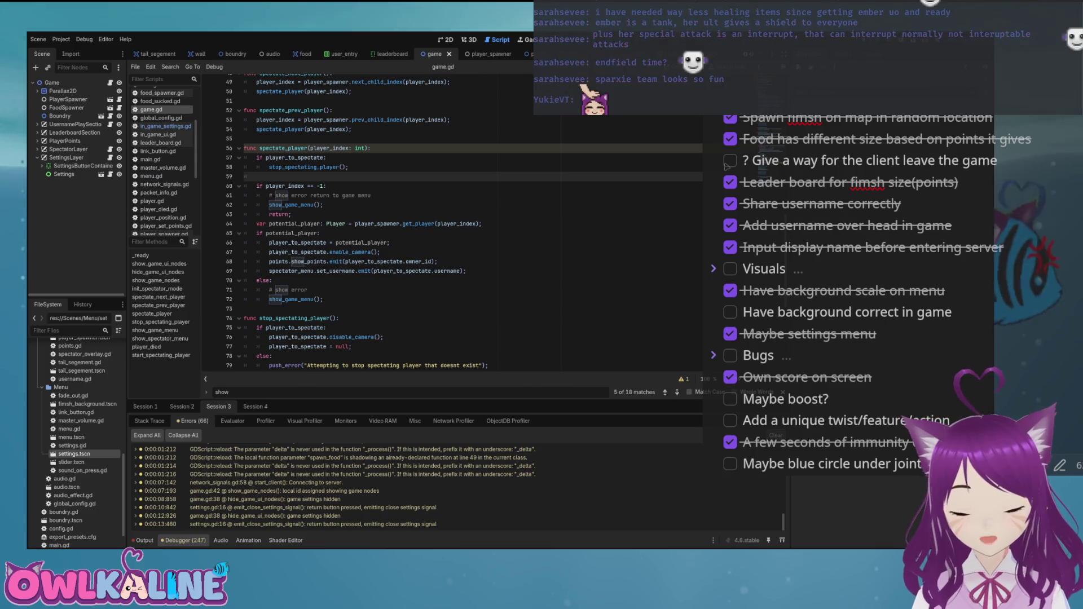
click(323, 205)
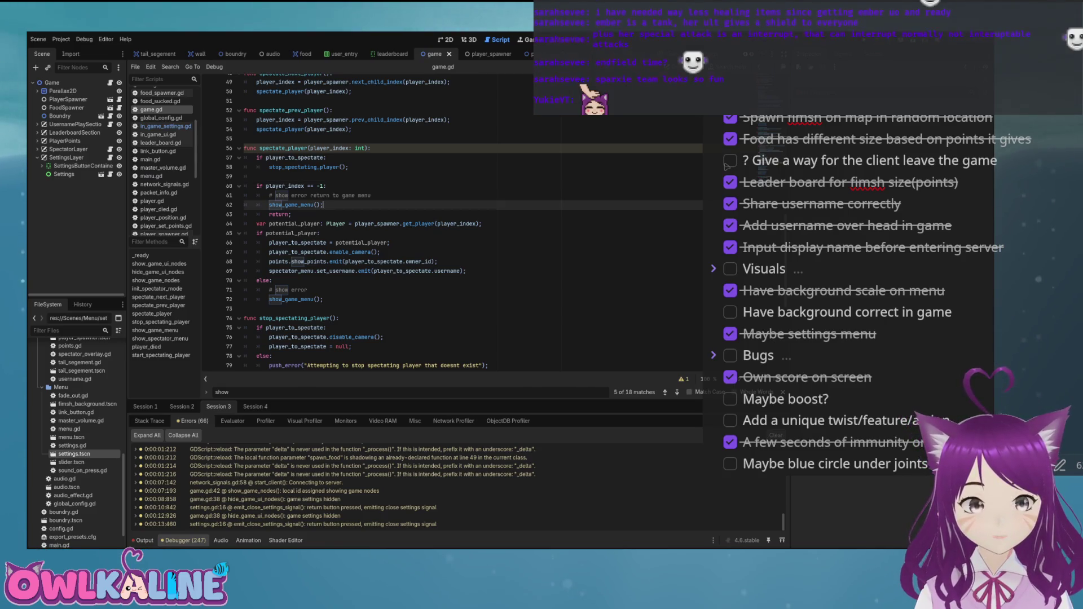
Run the project with F5 so the client connects and gets player id 0
scroll(395, 225, down, 4)
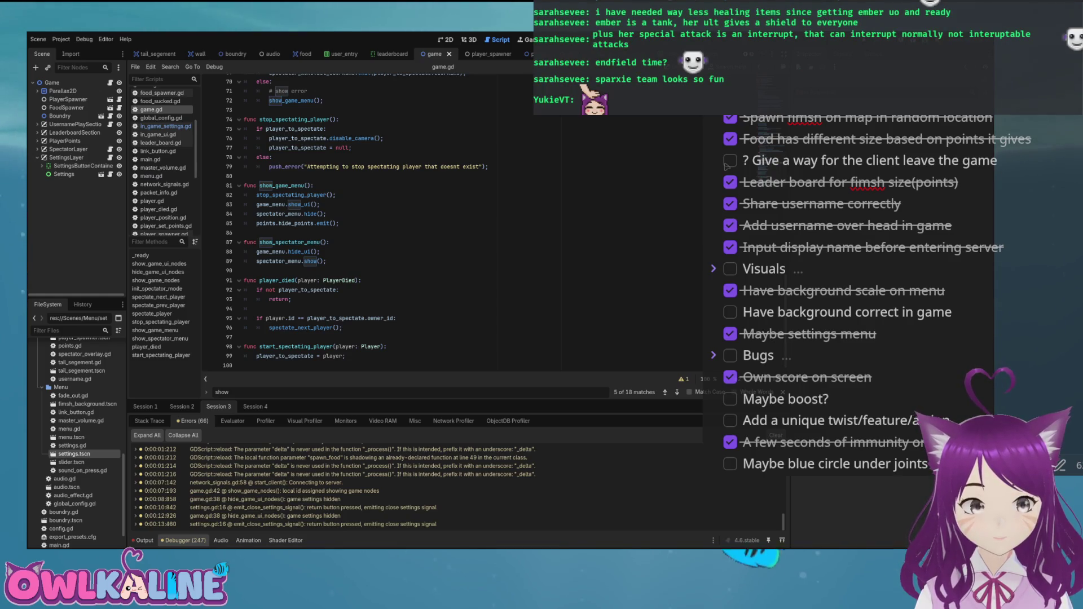
key(F5)
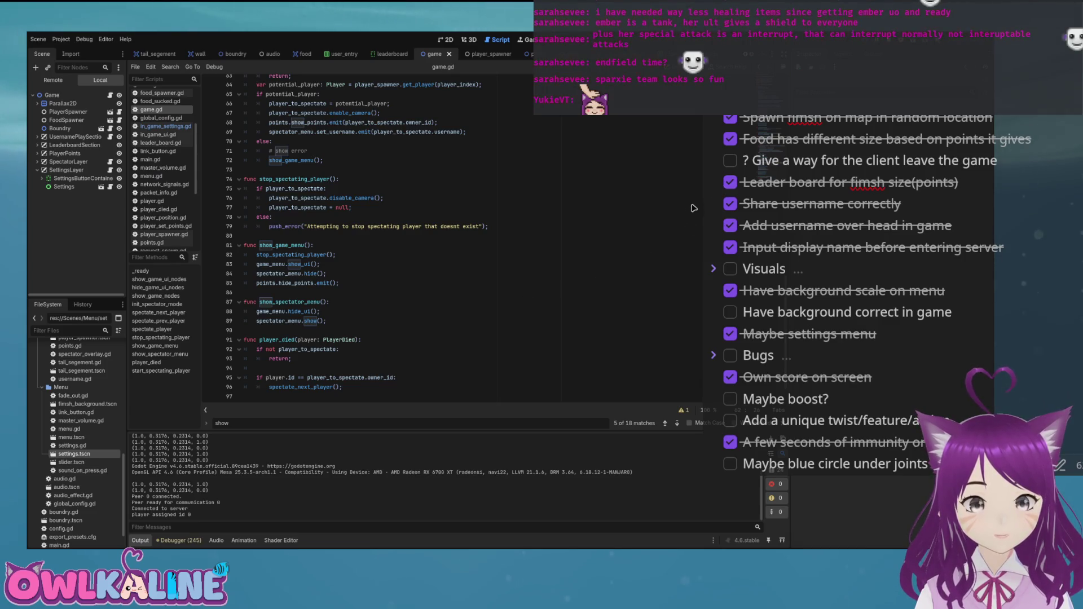
Stop the running game and select the calls in show_game_menu and show_spectator_menu
key(alt+F4)
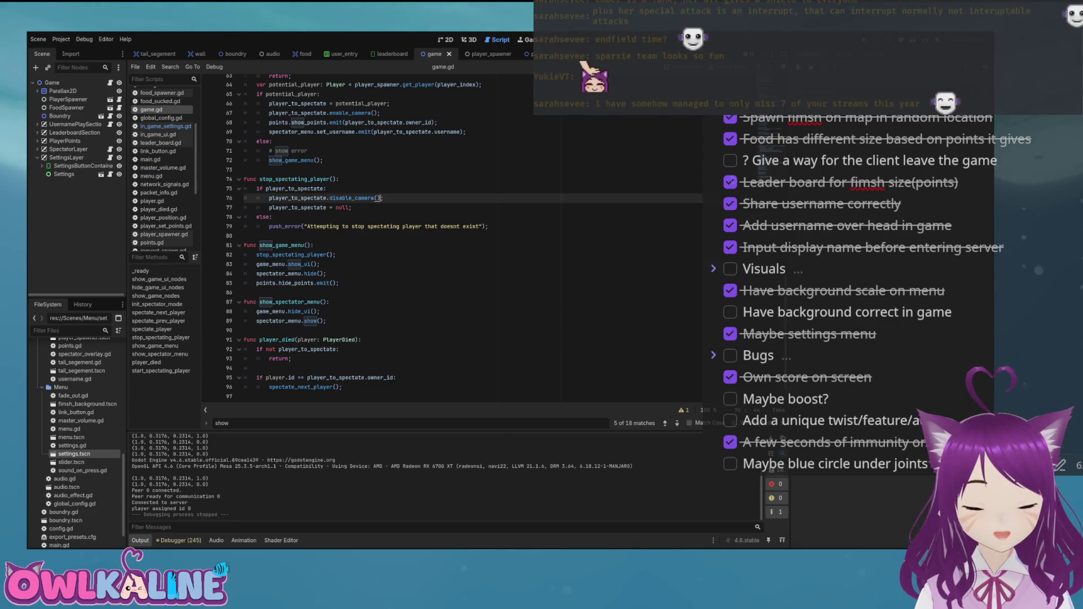
scroll(395, 225, down, 1)
mouse_move(328, 292)
mouse_down()
mouse_move(246, 245)
mouse_move(270, 244)
mouse_up()
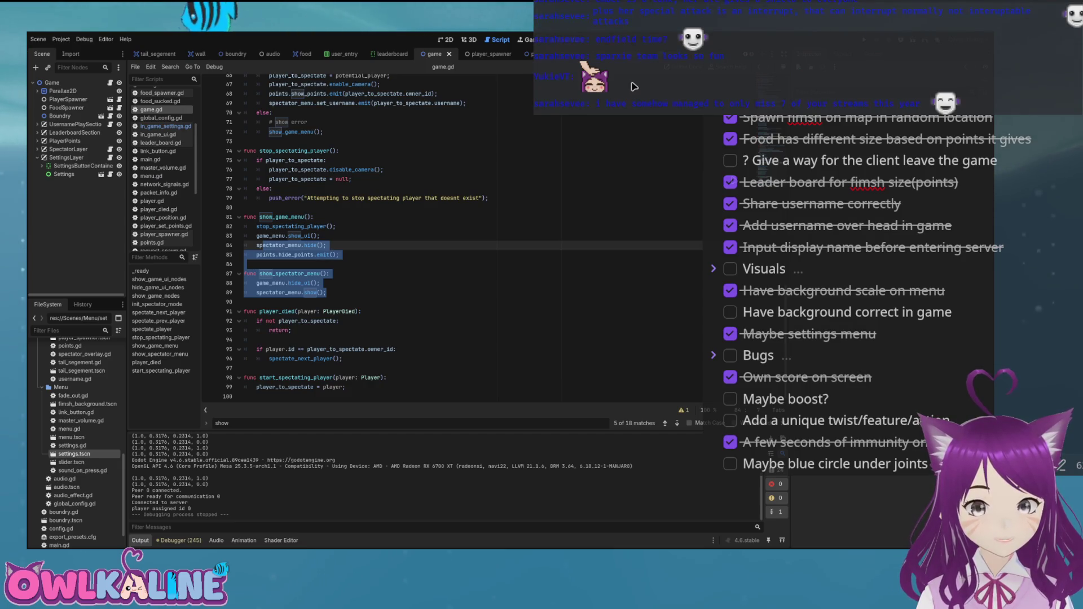
mouse_move(337, 254)
mouse_down()
mouse_move(282, 274)
mouse_move(258, 245)
mouse_up()
click(338, 254)
drag(326, 292, 328, 245)
Step through the show_spectator_menu and show_game_menu lines to review the menu code
click(328, 245)
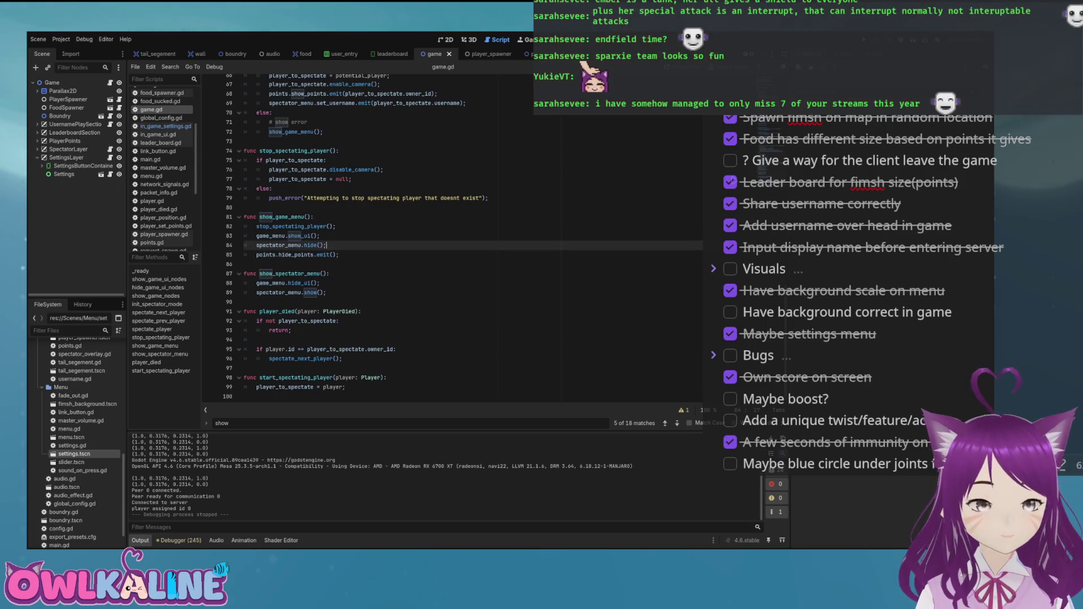
mouse_move(327, 245)
mouse_down()
mouse_move(324, 292)
mouse_move(316, 217)
mouse_up()
click(315, 274)
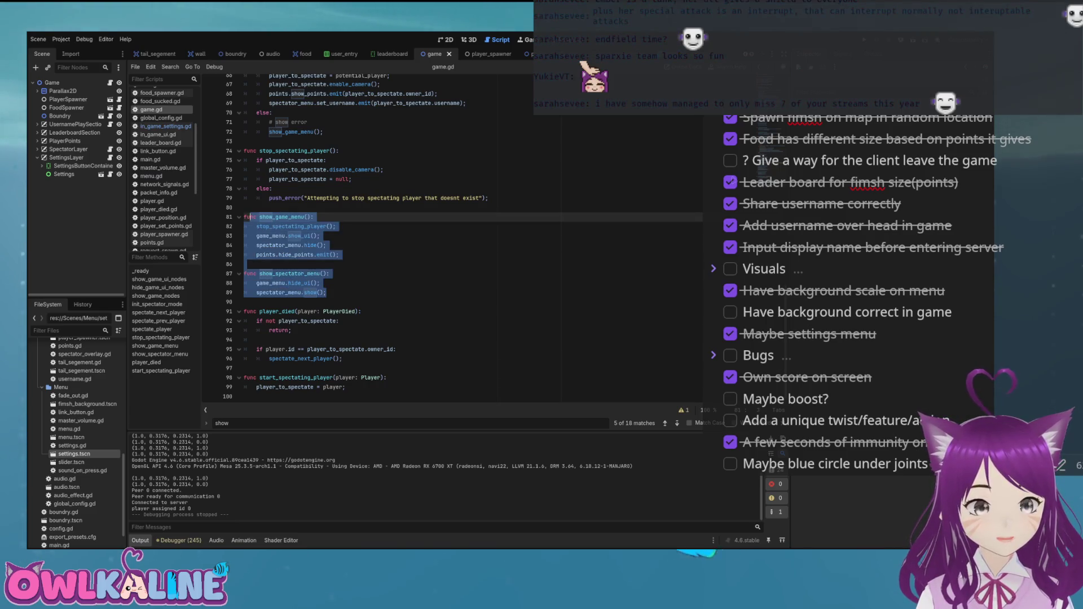
click(248, 264)
click(327, 245)
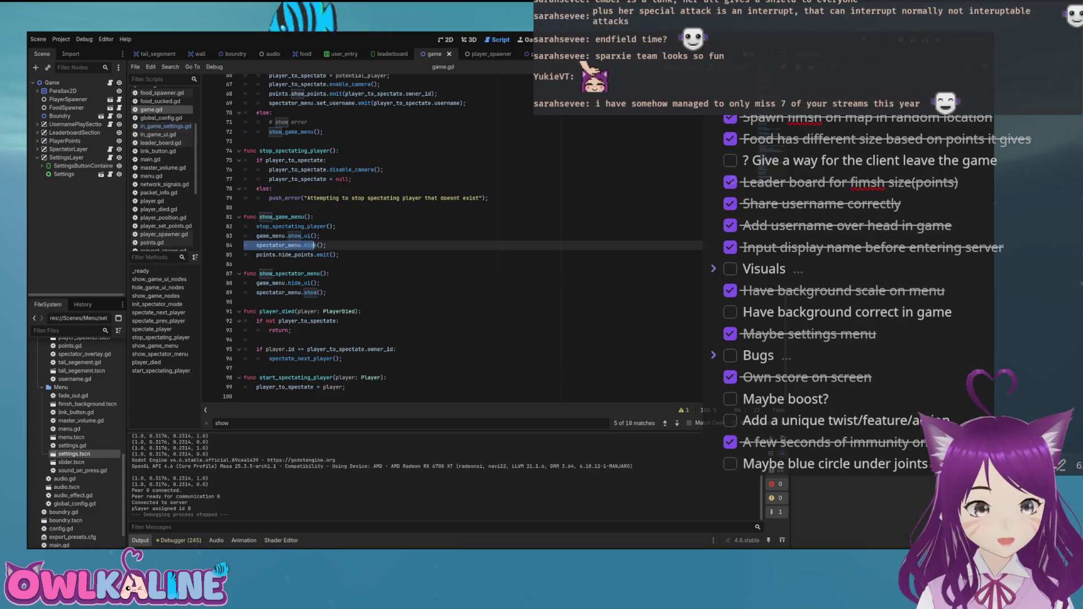
click(244, 292)
click(320, 283)
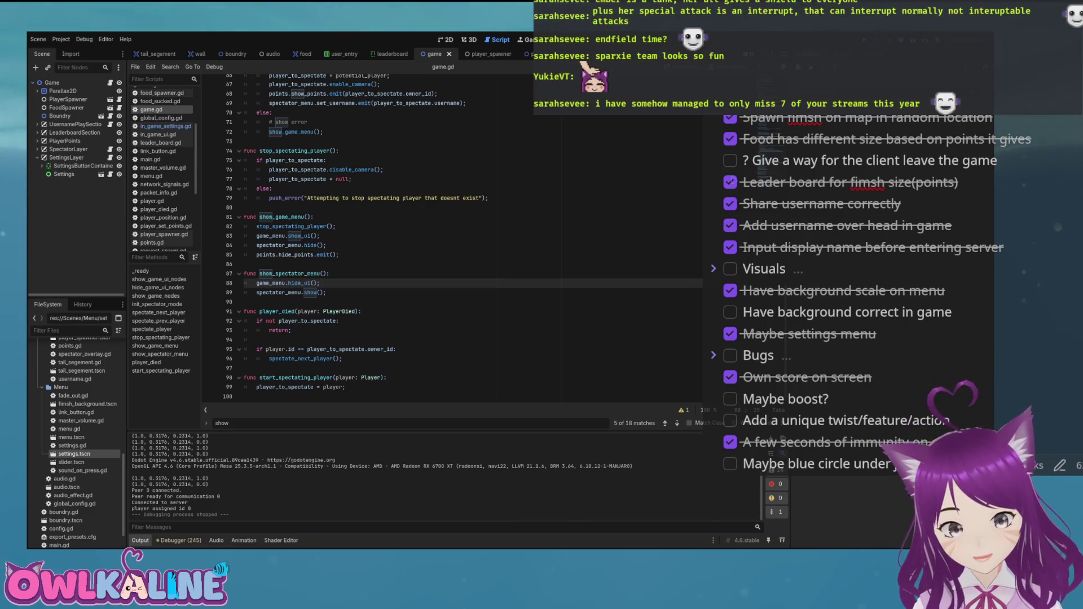
Add a new variable line and set 'spectating = false;' in _ready, then save game.gd
scroll(452, 237, up, 15)
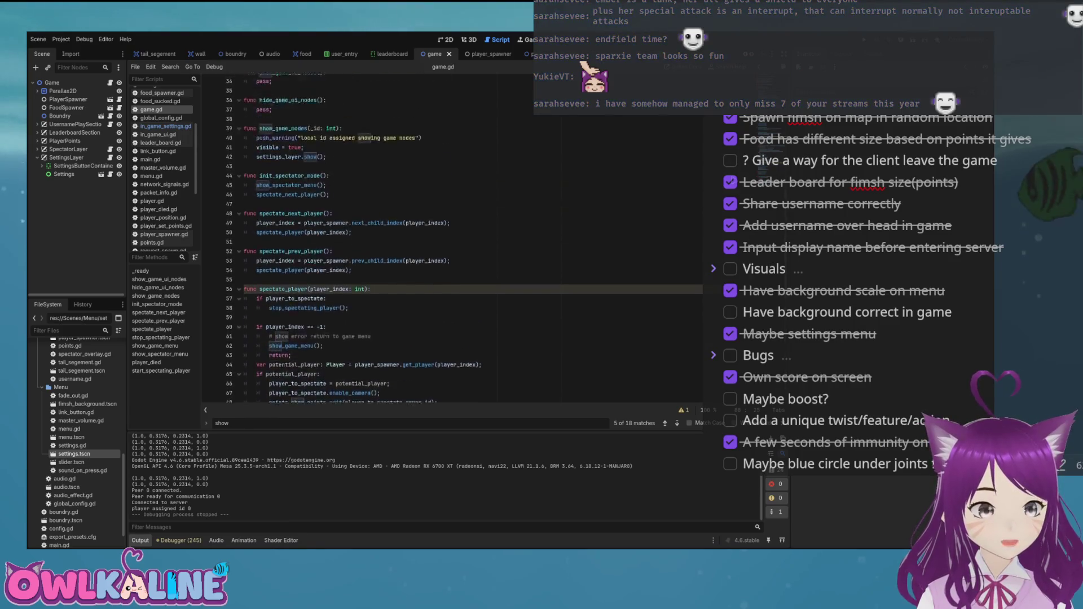
scroll(452, 237, up, 5)
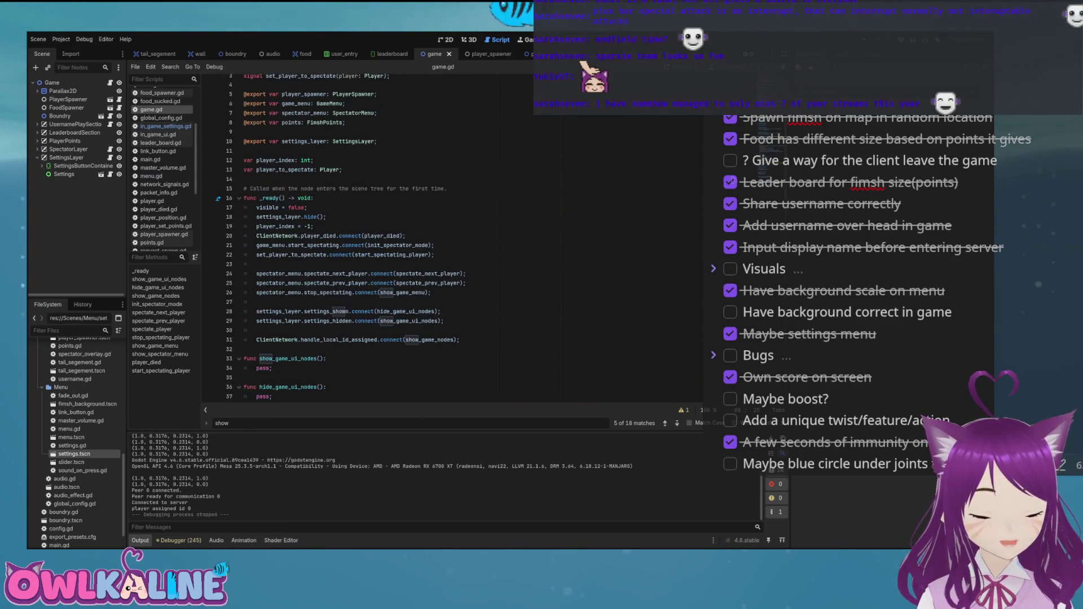
scroll(452, 237, up, 1)
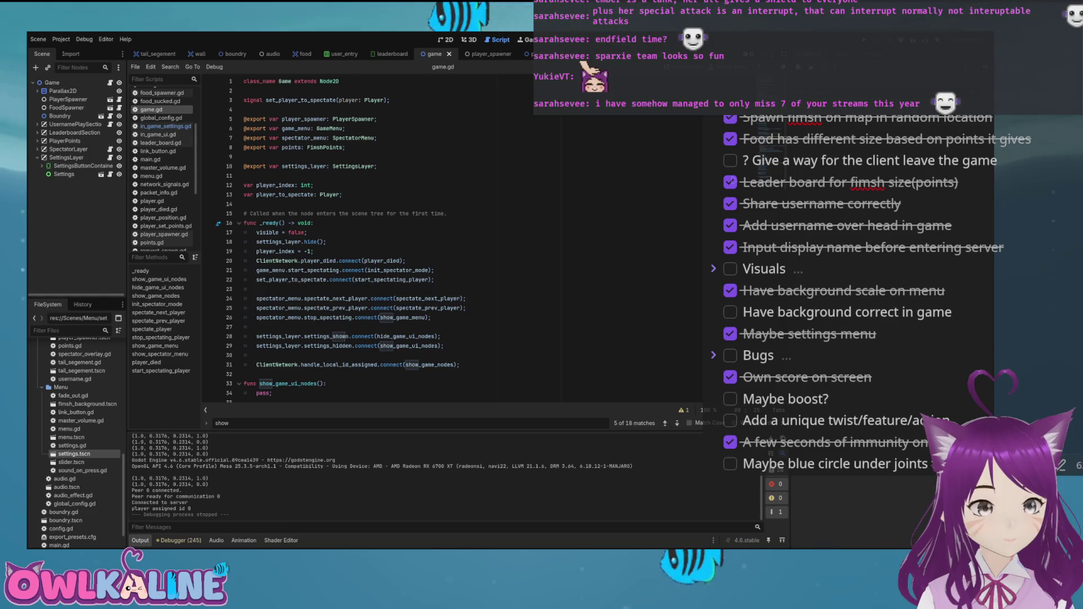
click(343, 195)
key(Return)
key(Return)
text(var specatat)
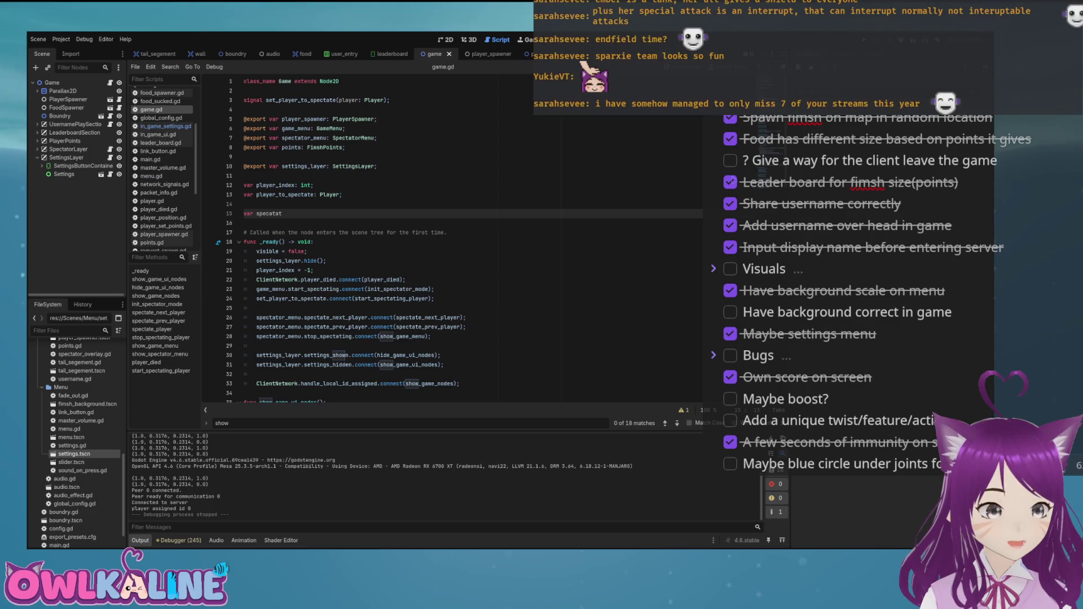
key(Down)
key(Down)
key(Down)
key(Return)
text(spectating false;)
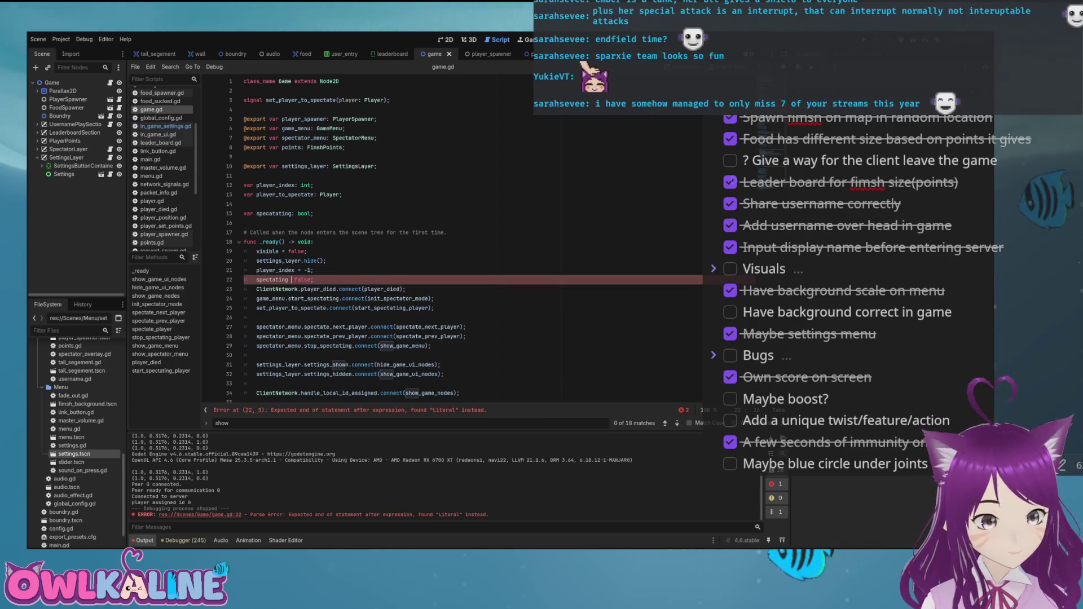
click(291, 280)
text(=)
key(ctrl+s)
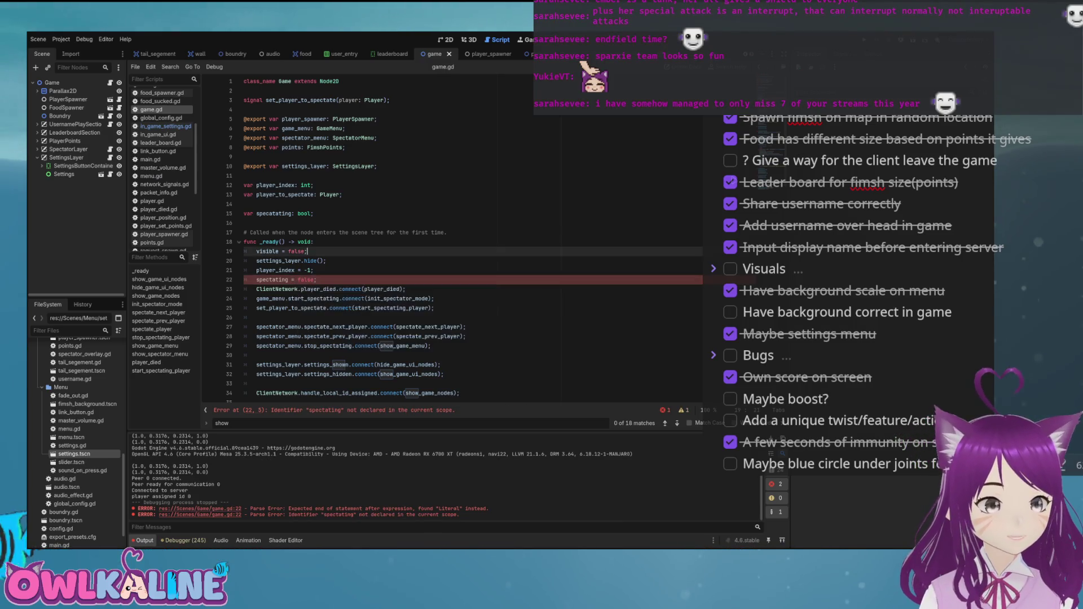
Correct the misspelled variable on line 15 to 'spectating', then select the placeholder pass on line 37
scroll(474, 236, down, 5)
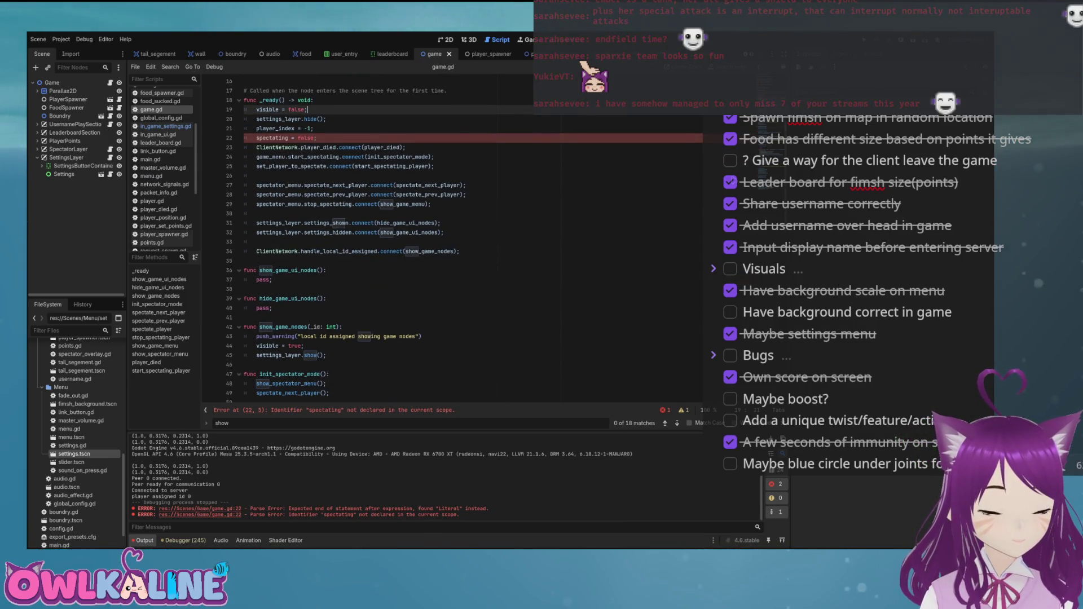
click(273, 138)
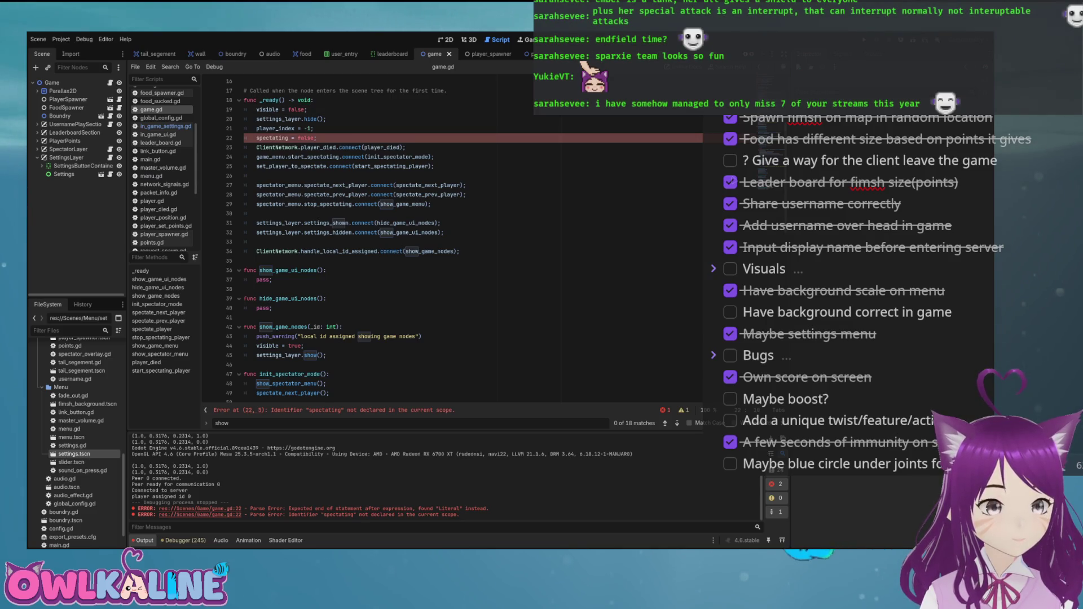
scroll(474, 237, up, 4)
double_click(274, 185)
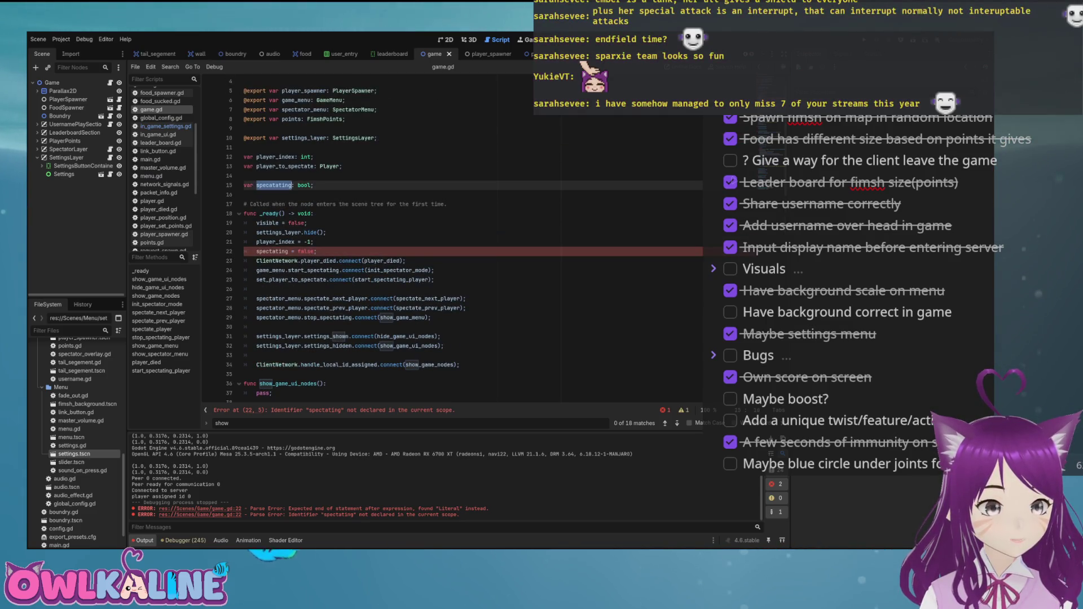
text(spectating)
scroll(418, 282, down, 4)
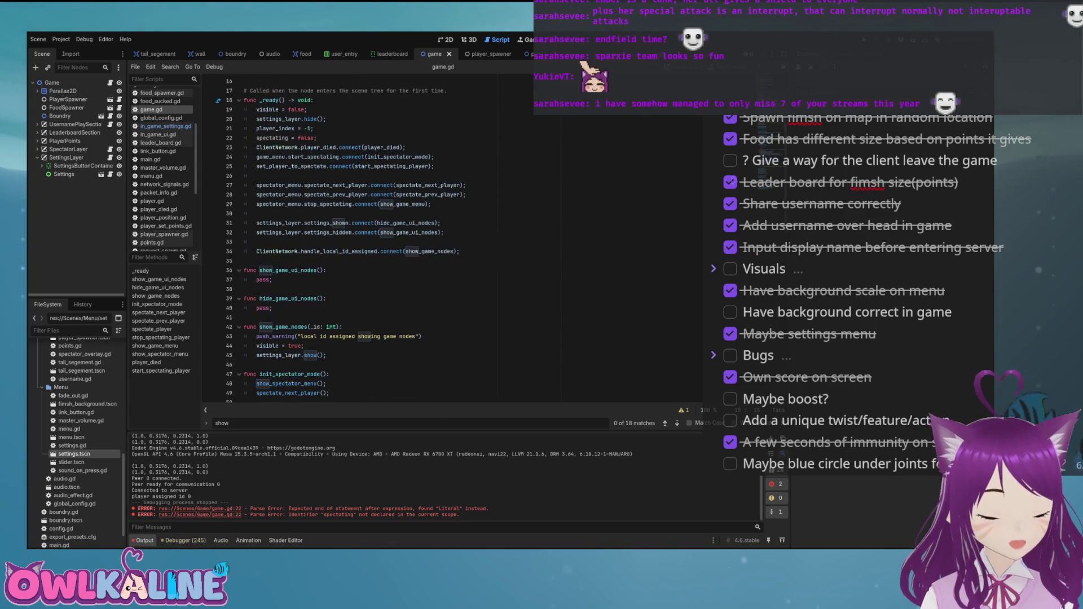
scroll(395, 237, down, 3)
drag(257, 195, 272, 194)
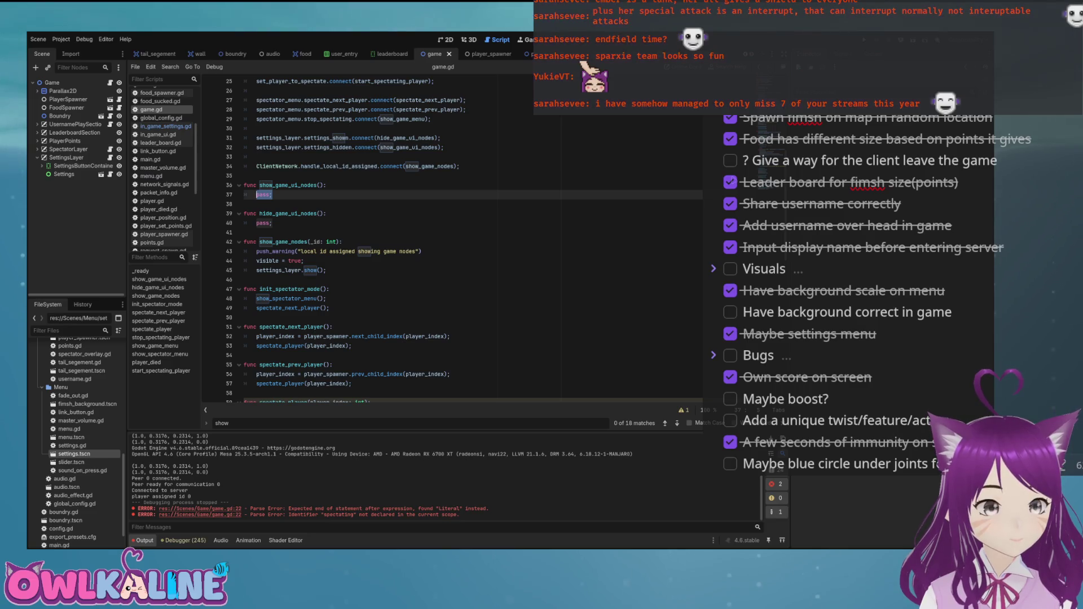
Replace pass in show_game_ui_nodes with an 'if spectating:' / 'else:' block
text(if spec)
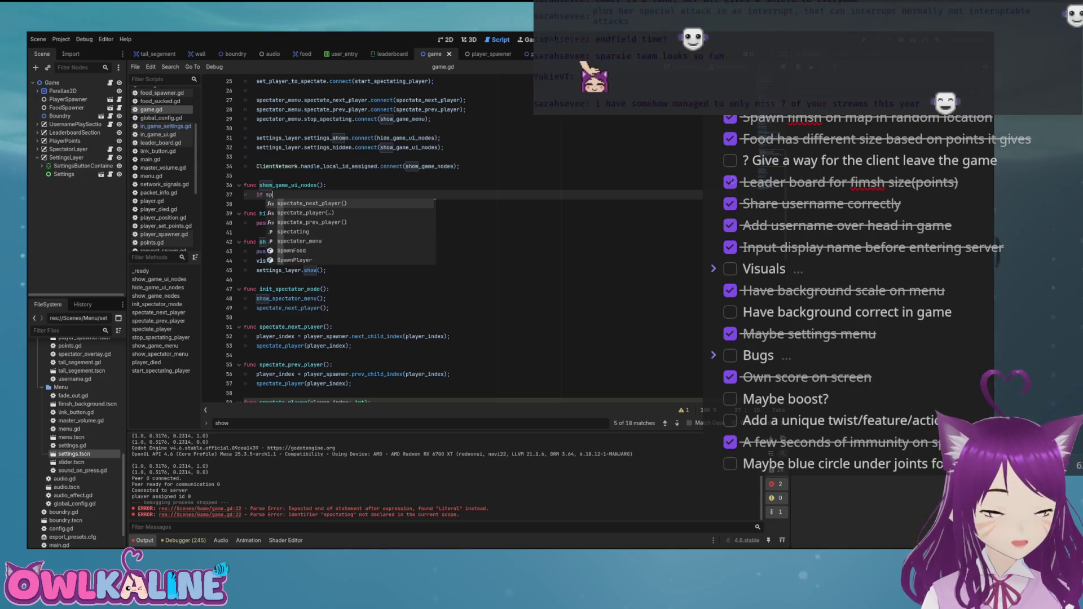
text(tating:)
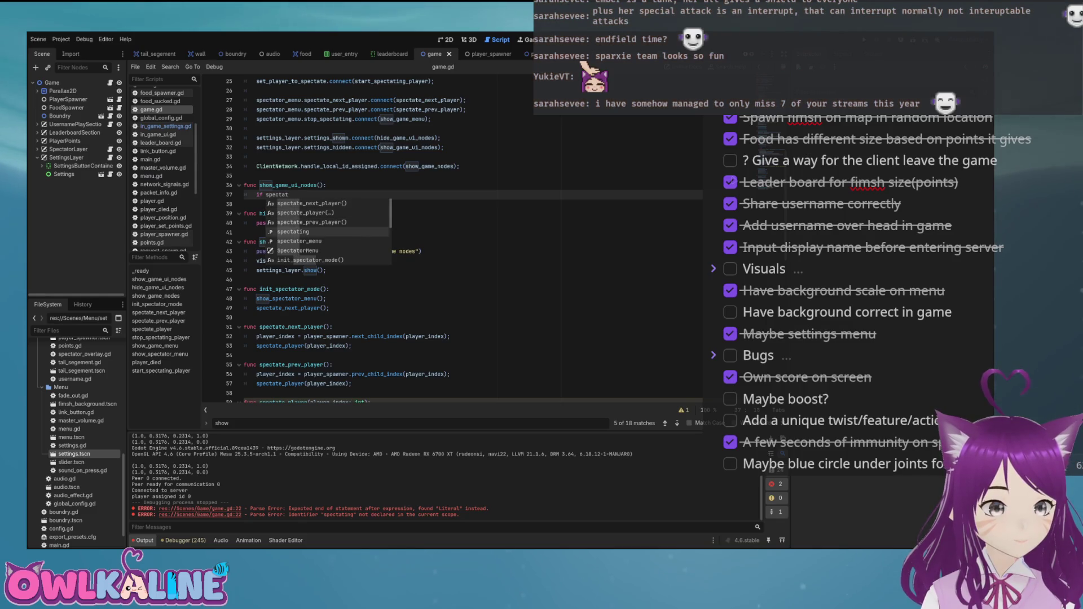
key(Return)
key(Return)
text(el)
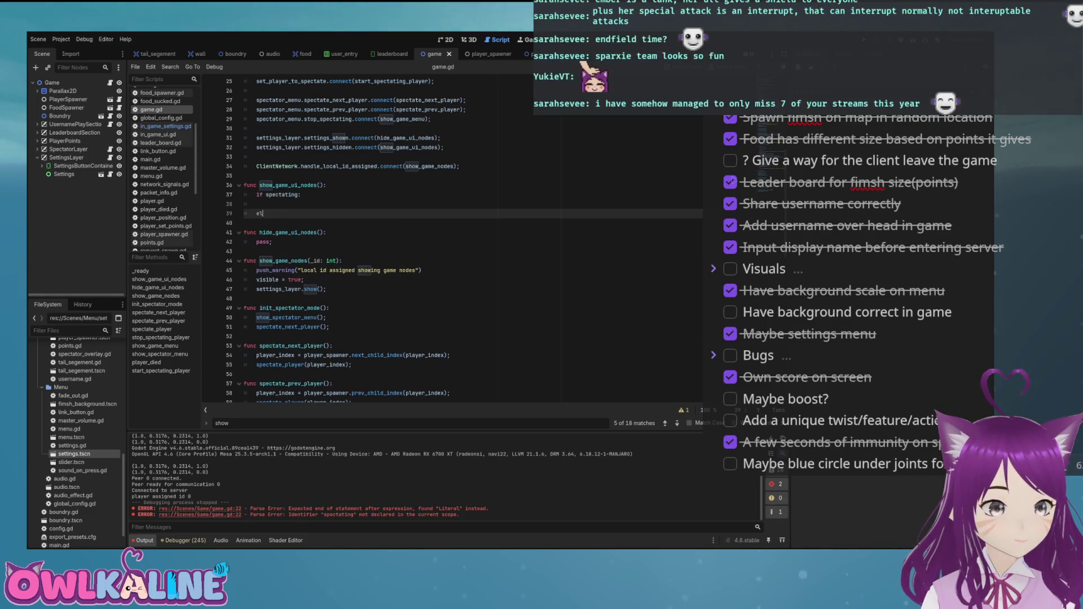
key(Return)
click(270, 204)
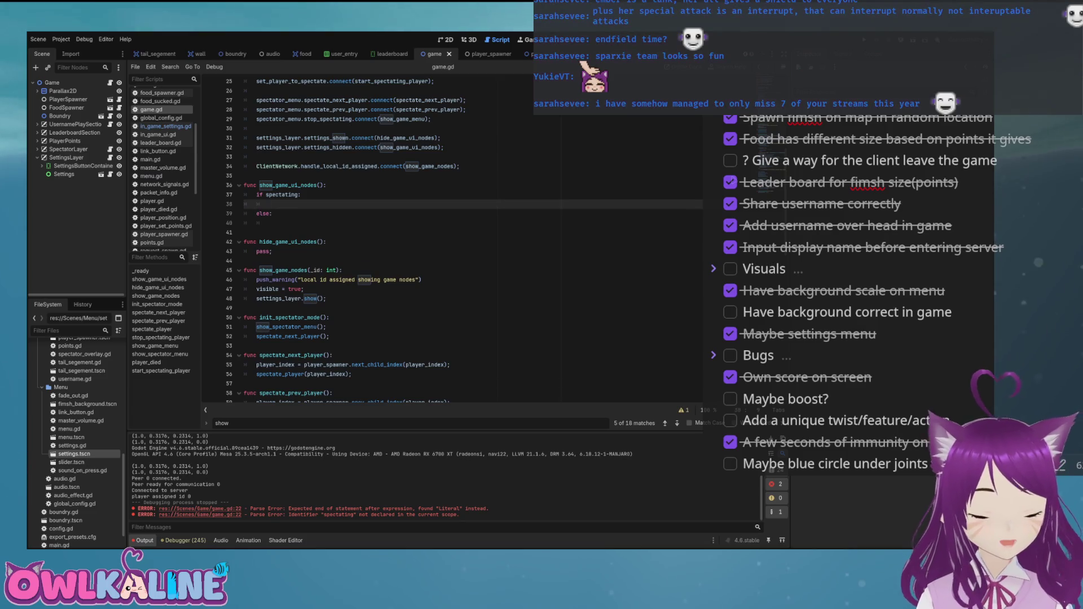
scroll(451, 237, down, 6)
scroll(361, 237, down, 9)
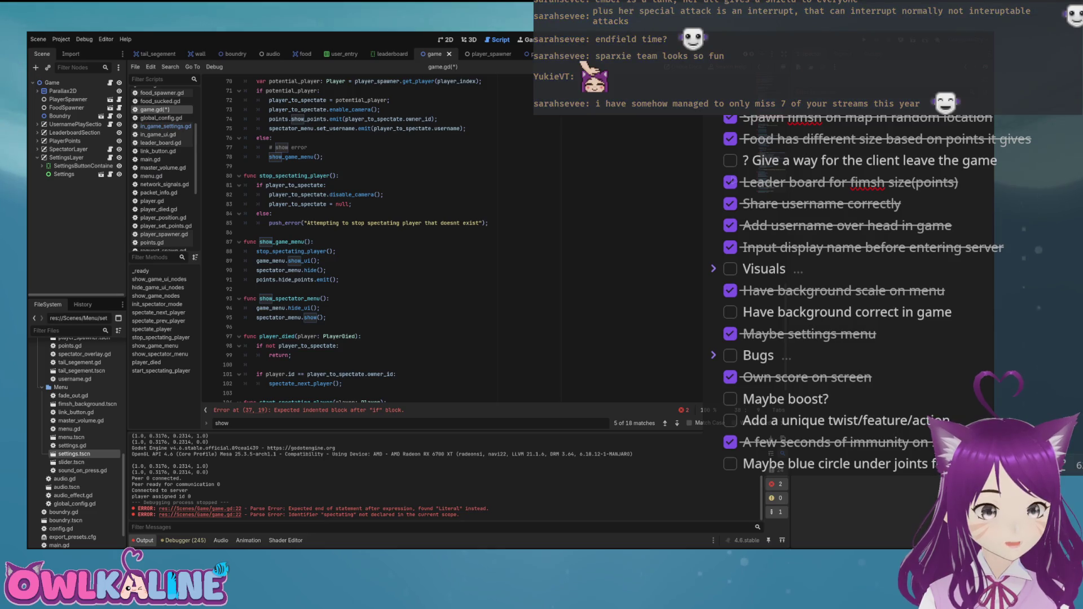
scroll(452, 237, up, 14)
click(289, 156)
click(265, 176)
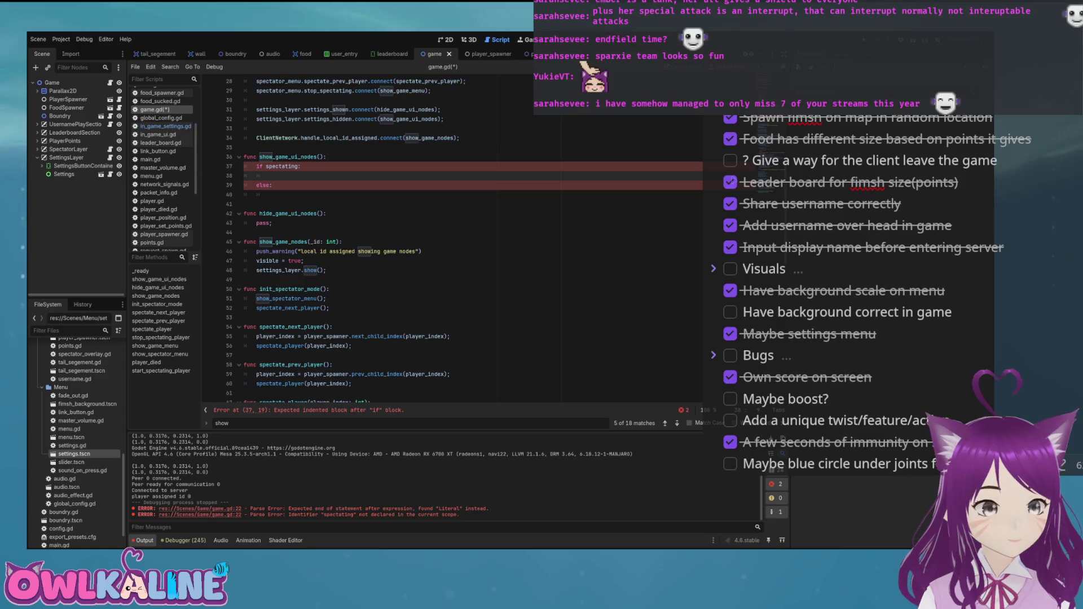
Call show_spectator_menu() in the if branch and show_game_menu() in the else branch, and save
text(show_sp)
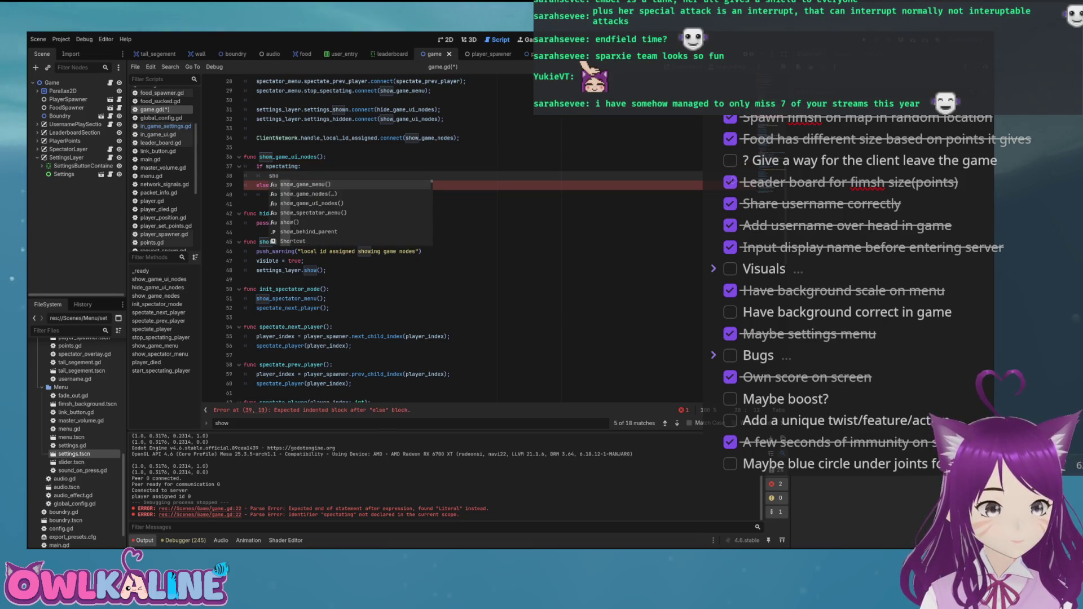
key(Down)
key(Return)
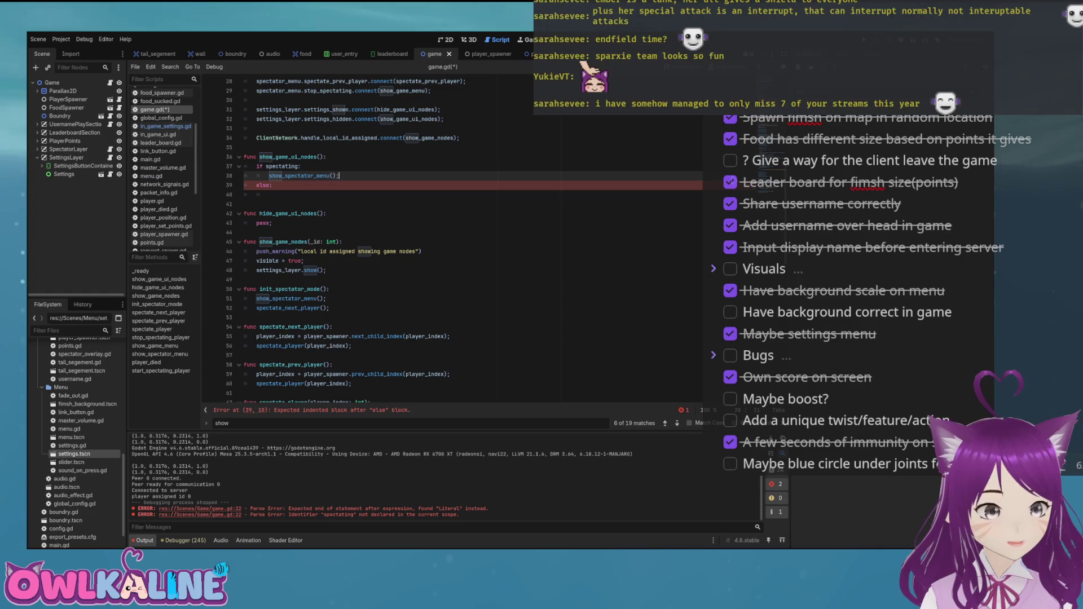
click(269, 195)
text(show)
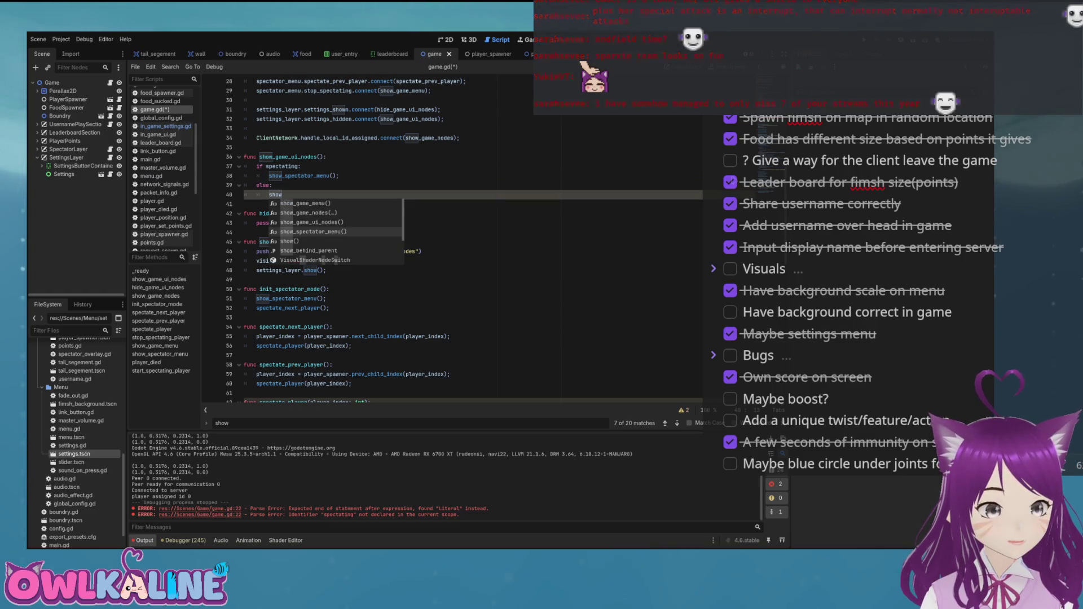
key(Up)
key(Up)
key(Up)
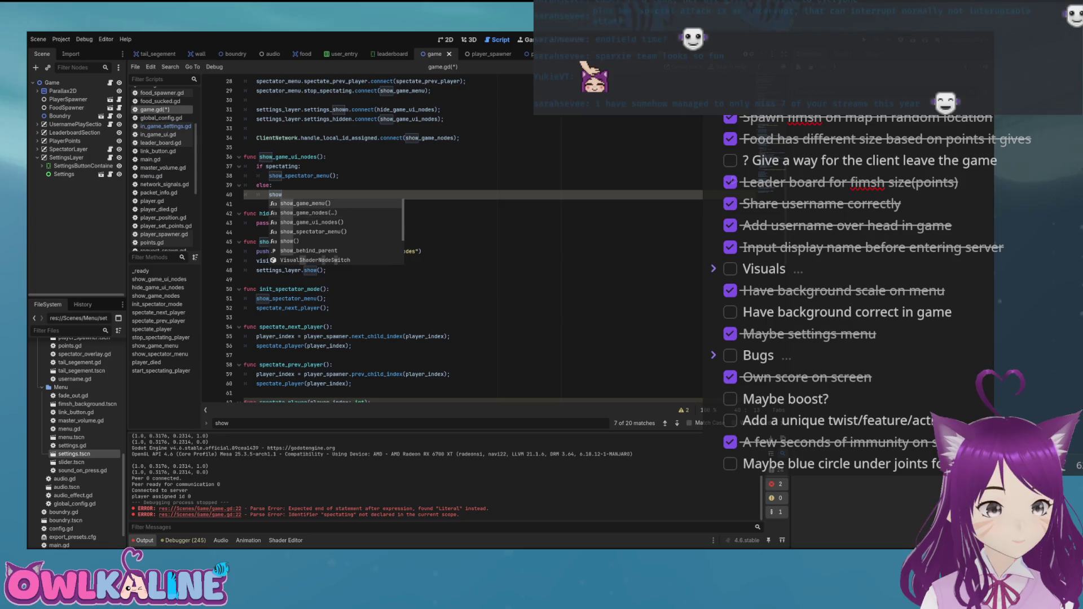
key(Return)
text(;)
key(ctrl+s)
key(Down)
key(shift+Home)
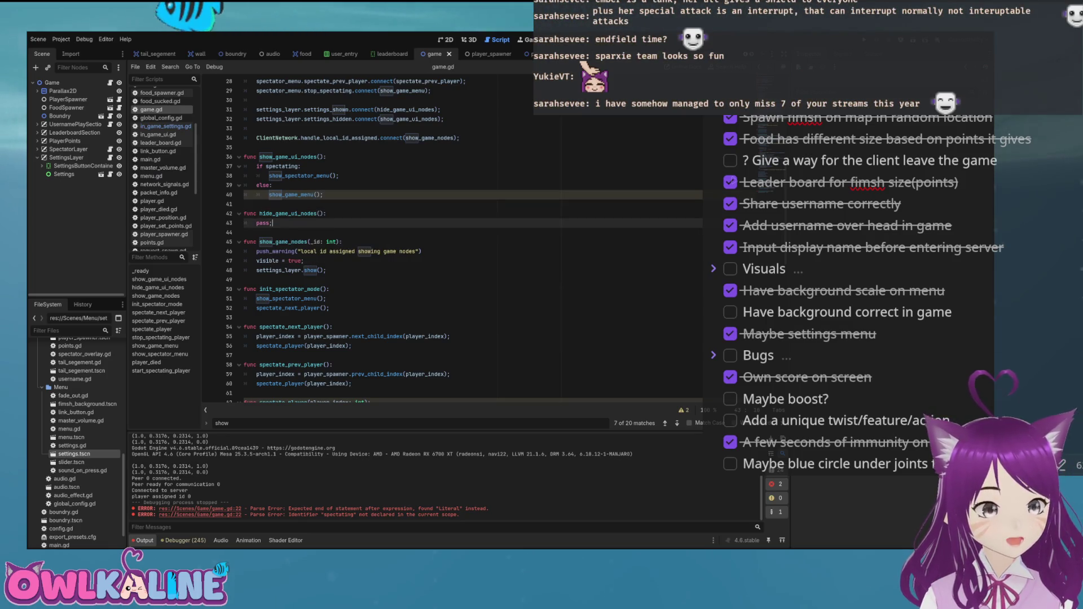
Clear the half-typed call in hide_game_ui_nodes and select the spectator_menu.hide() line to copy
text(hid)
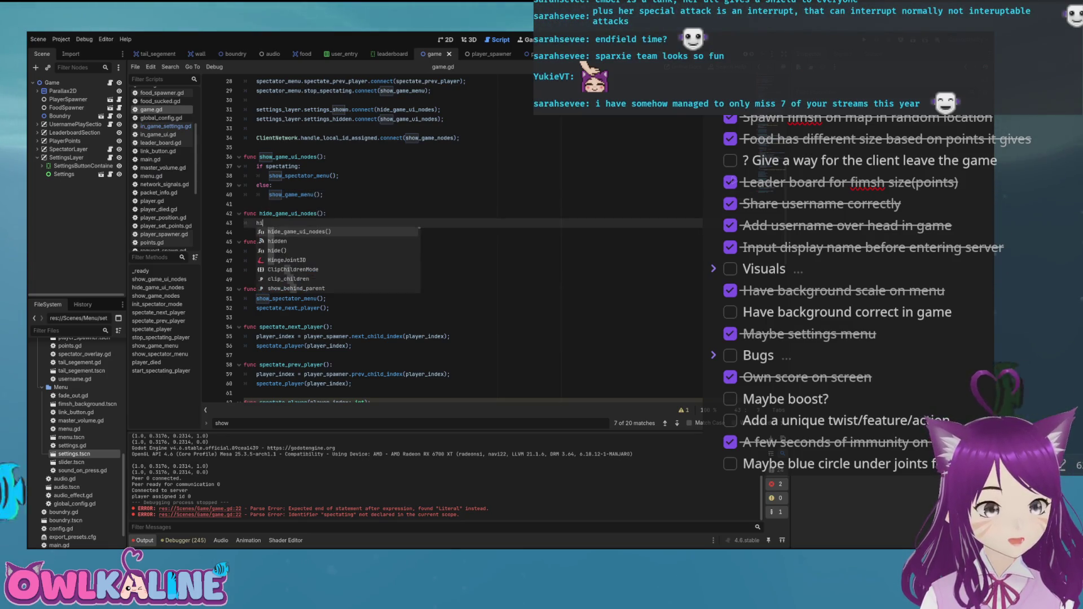
key(BackSpace)
key(BackSpace)
key(BackSpace)
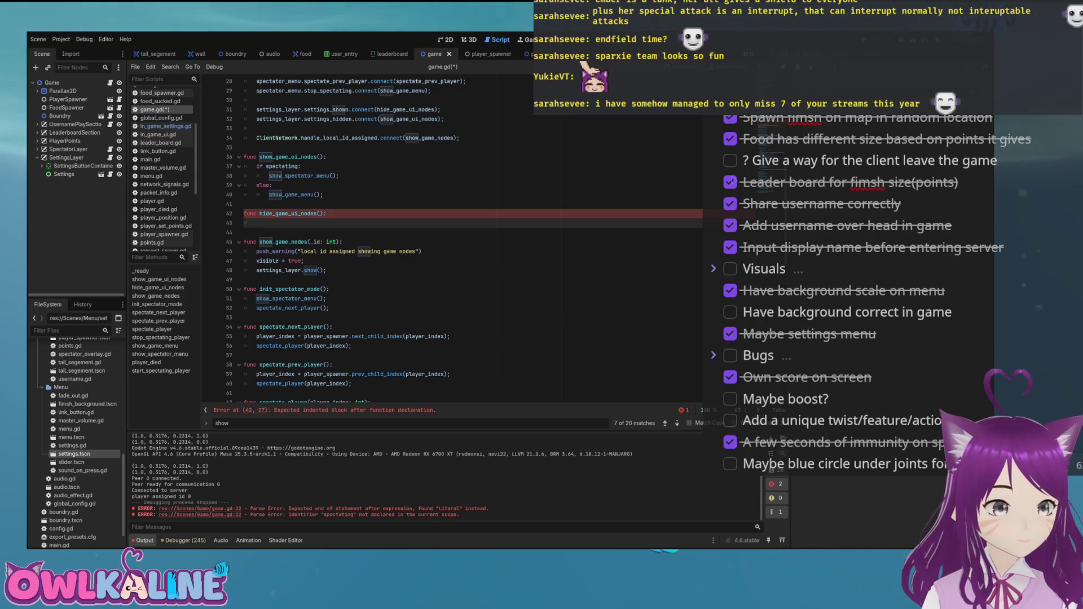
scroll(418, 237, down, 10)
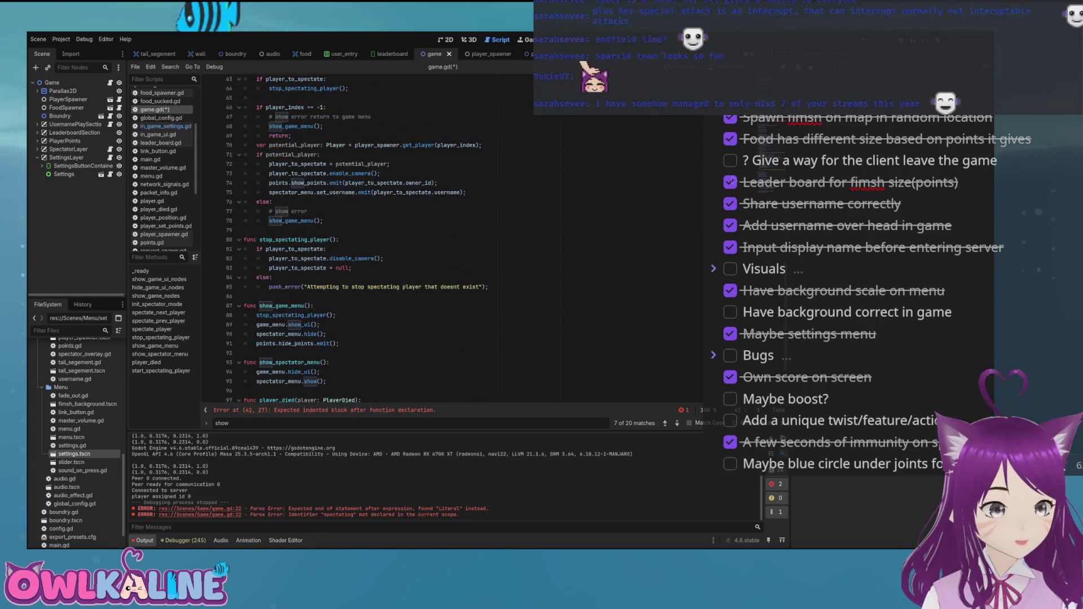
scroll(367, 237, down, 3)
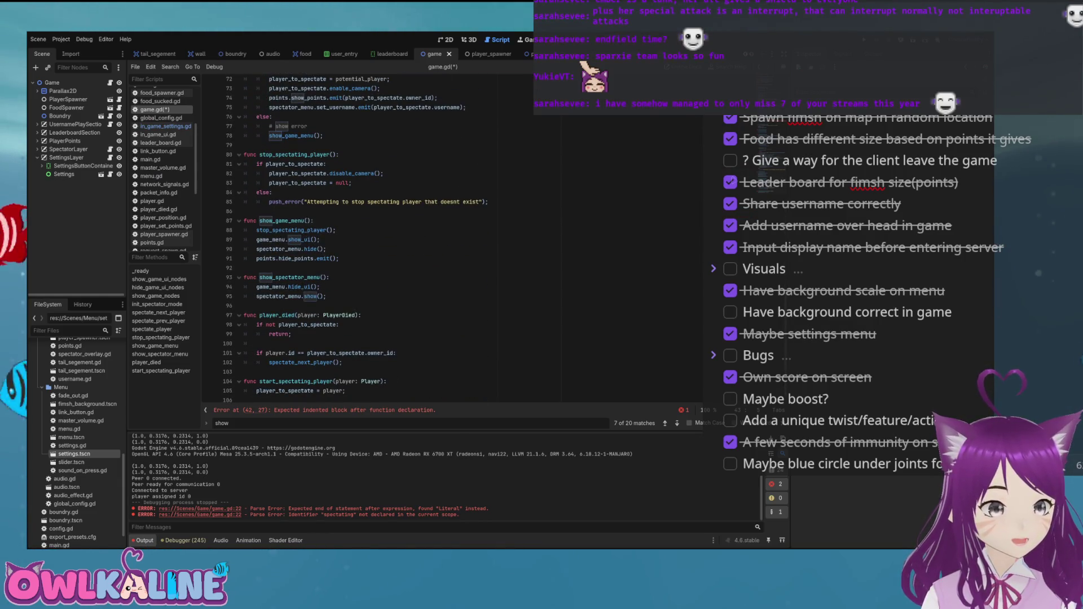
scroll(367, 237, down, 1)
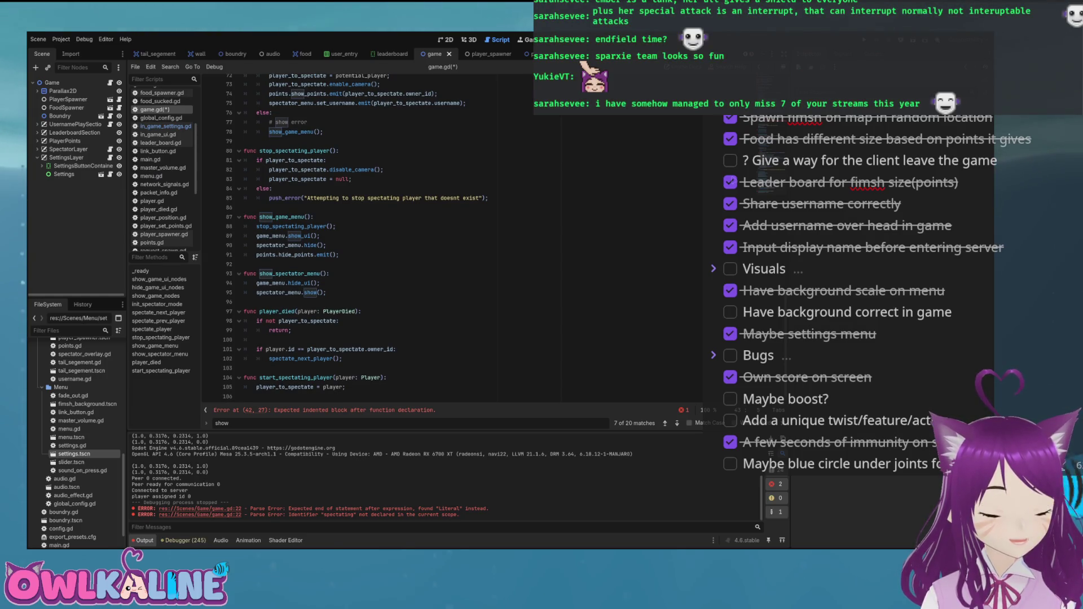
double_click(271, 283)
drag(326, 245, 256, 245)
key(ctrl+c)
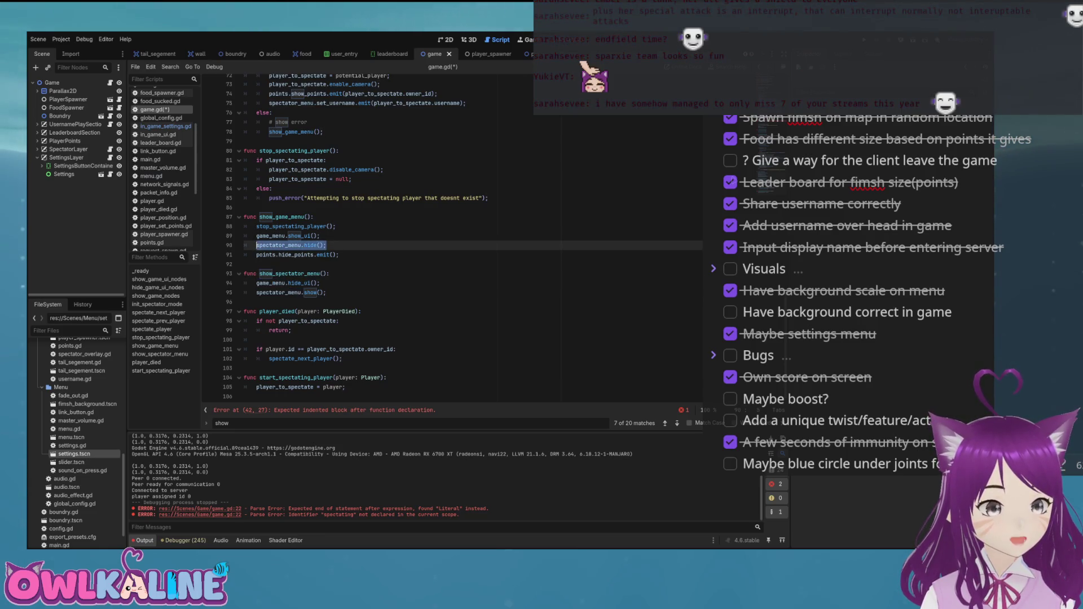
Add spectator_menu.hide() and game_menu.hide() to hide_game_ui_nodes, save, maximize the editor, and run
scroll(462, 237, up, 15)
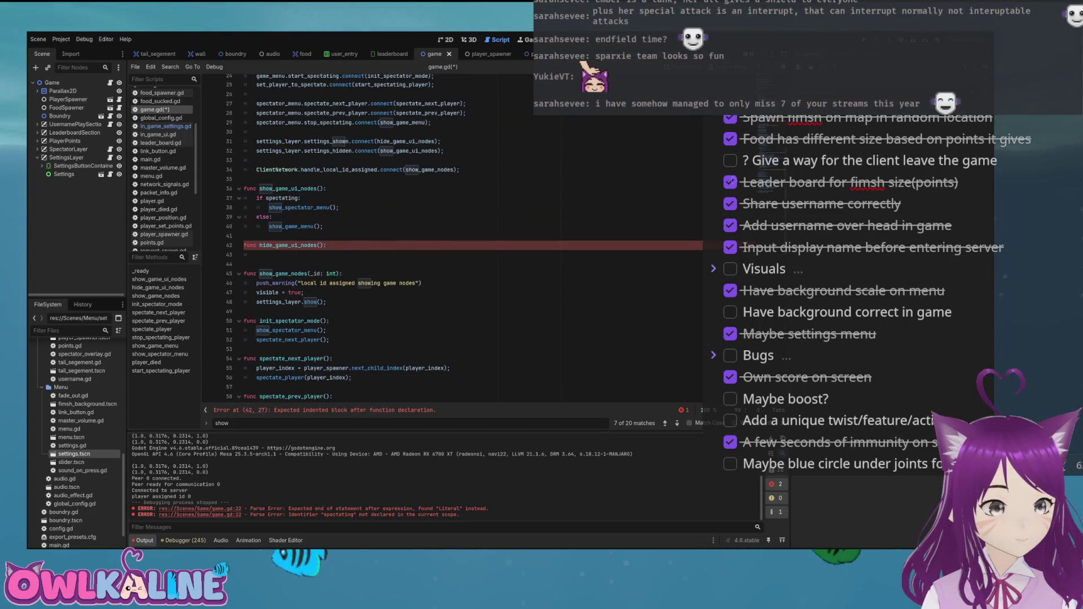
click(256, 254)
key(ctrl+v)
key(Return)
text(dame_menu.hide())
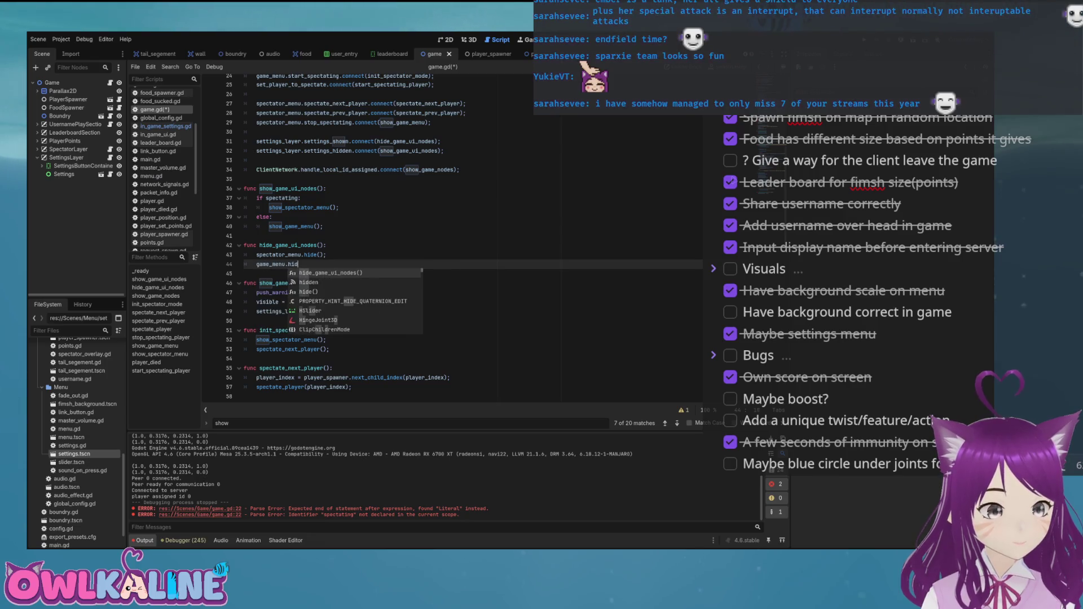
key(ctrl+s)
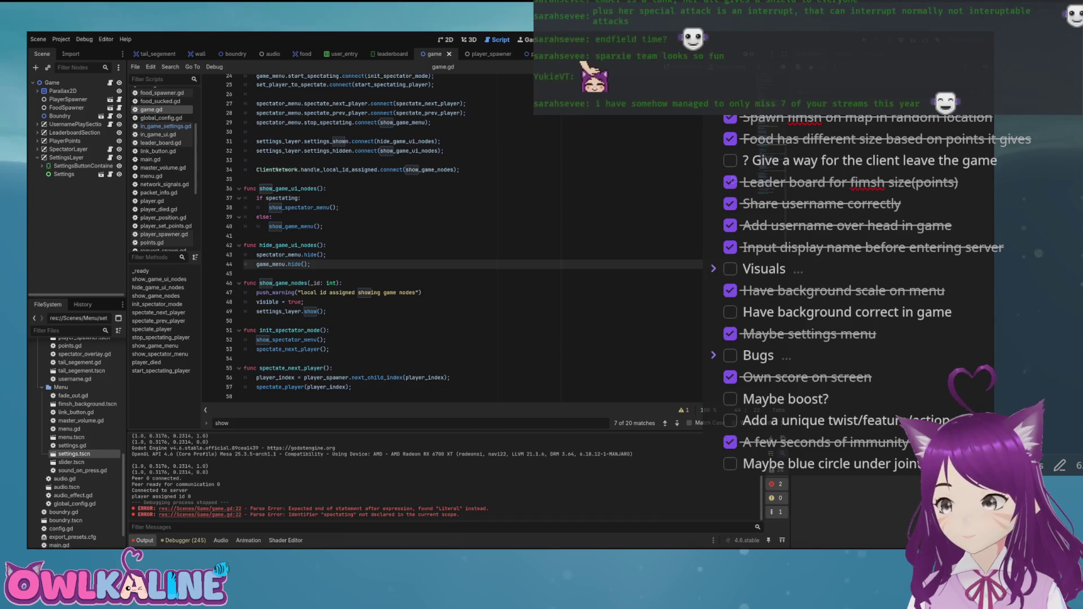
key(super+Up)
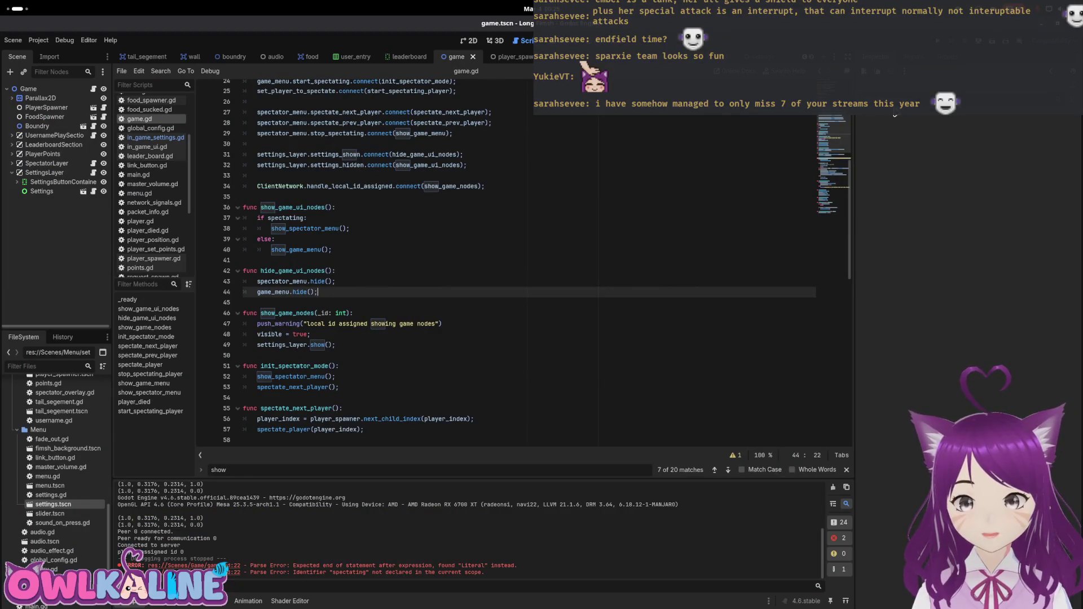
key(F5)
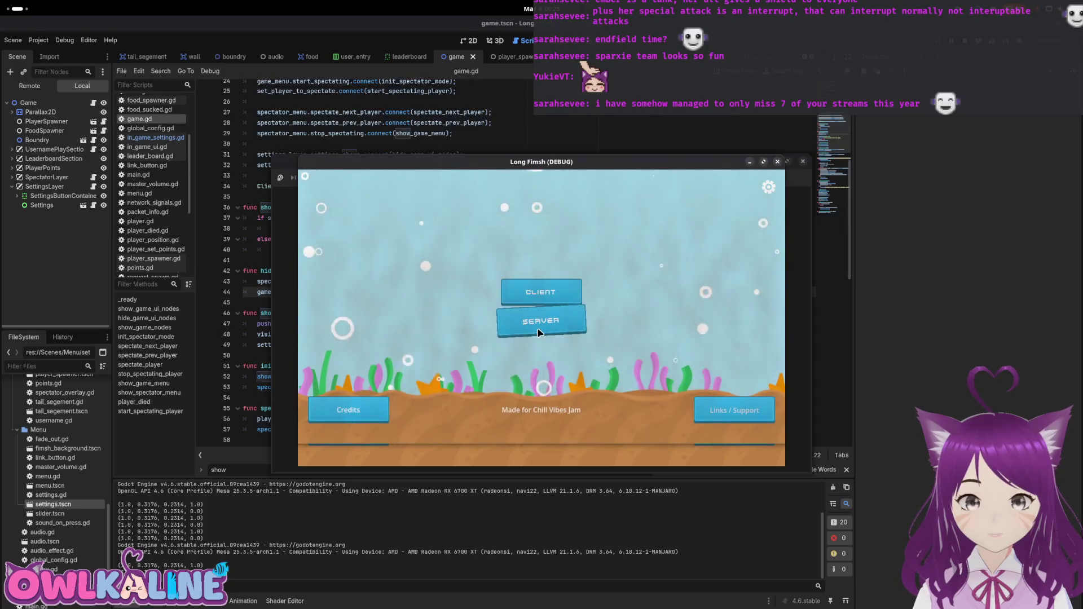
Toggle the settings panel twice from the main menu, then connect to the server as Client
click(769, 188)
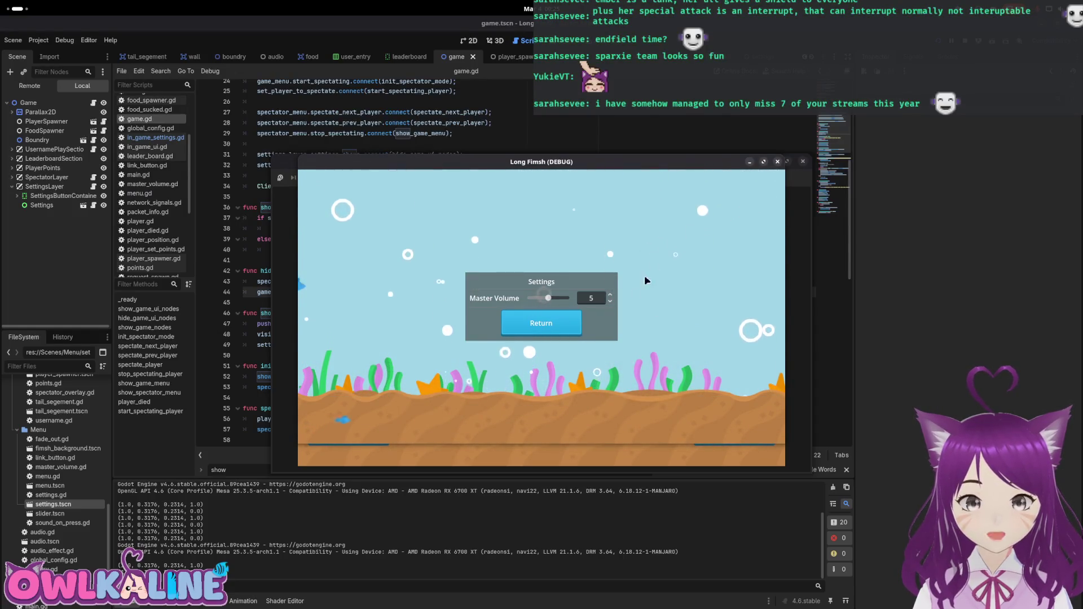
click(541, 323)
click(769, 188)
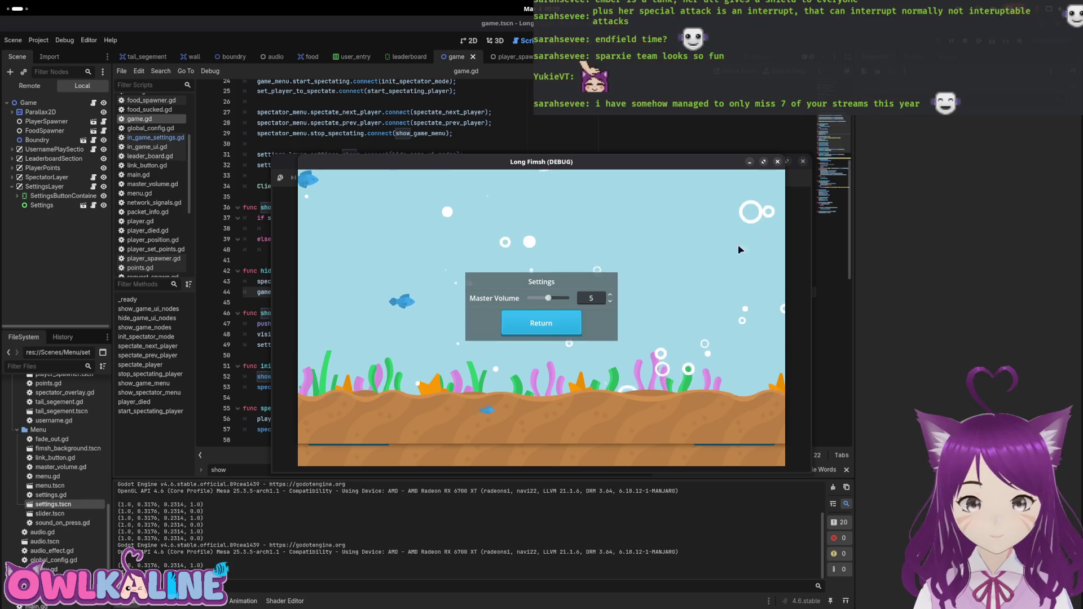
click(552, 321)
click(552, 288)
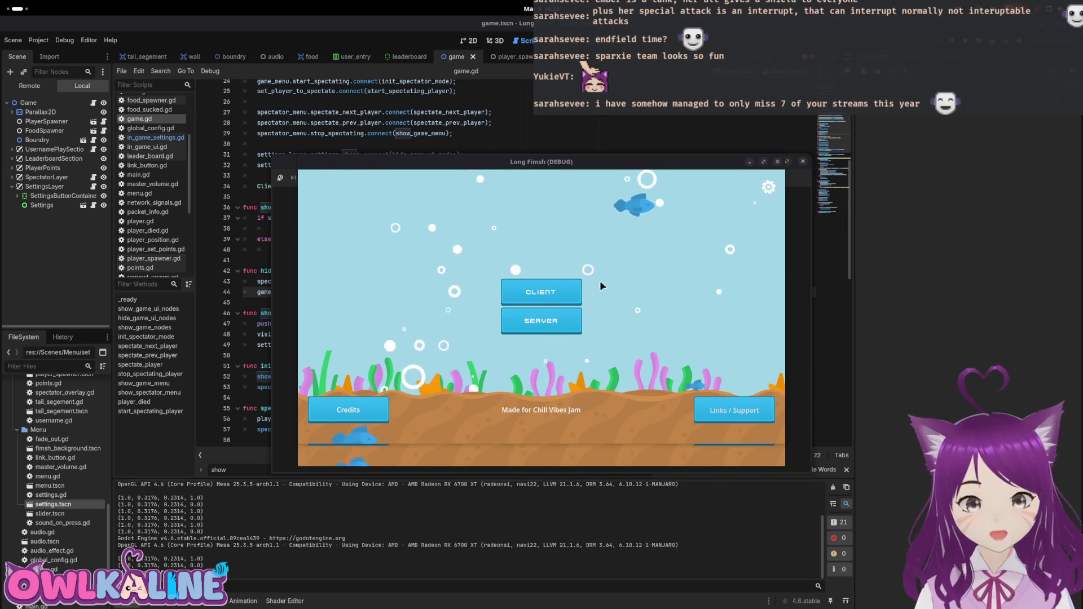
click(528, 291)
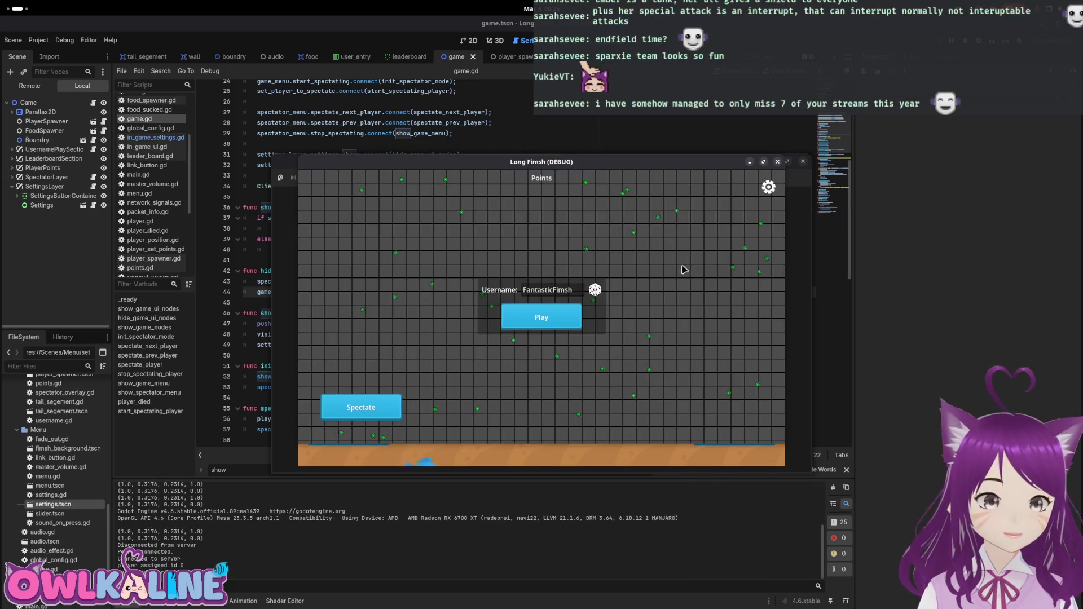
Open and close settings in the lobby, press Play, rejoin as Client and start spectating
click(764, 193)
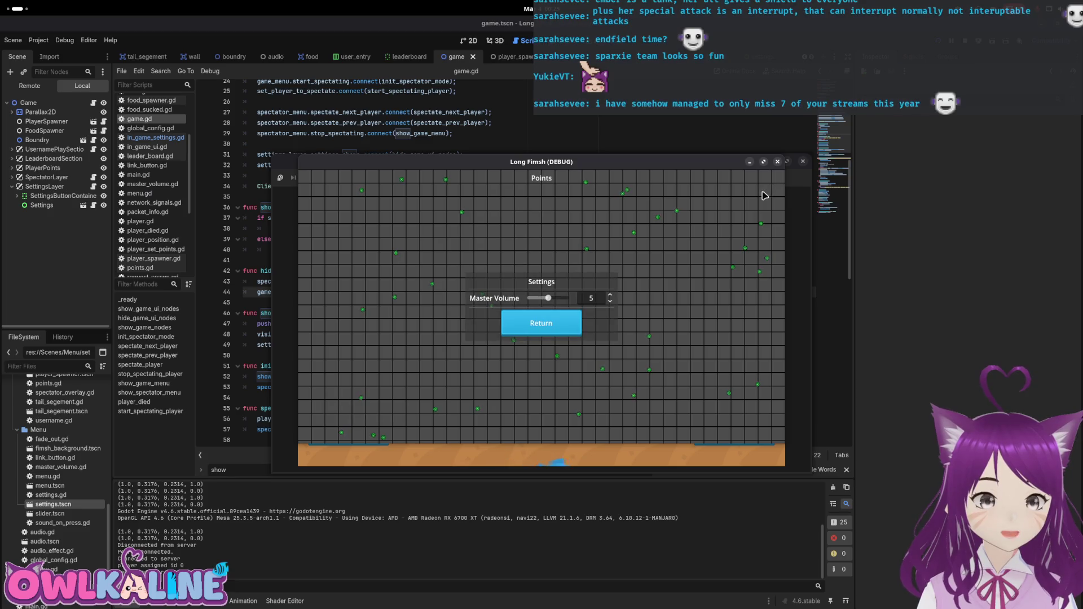
click(574, 329)
click(769, 187)
click(584, 326)
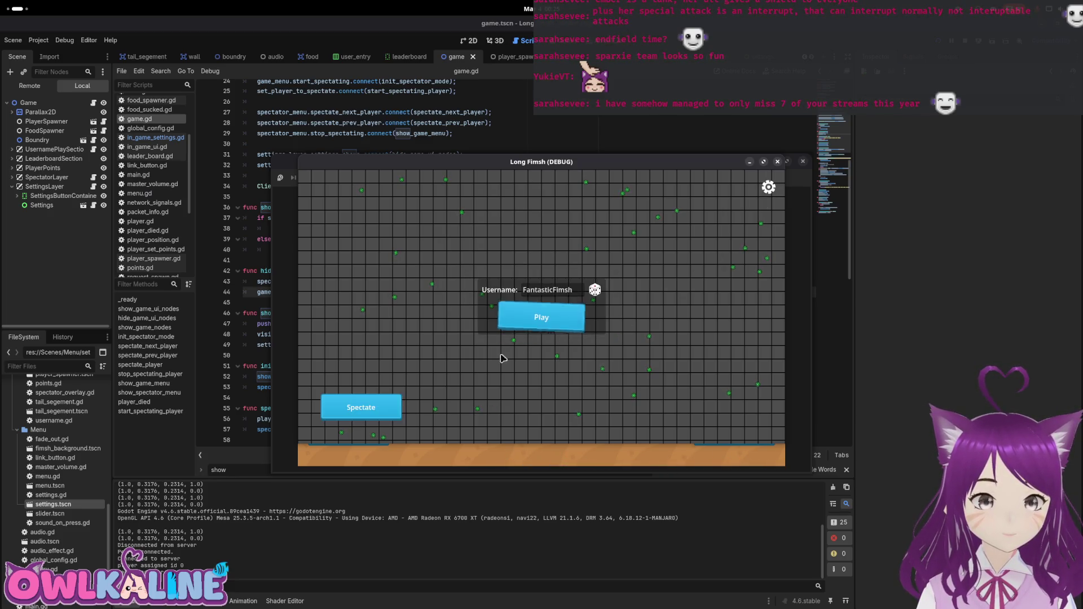
click(542, 319)
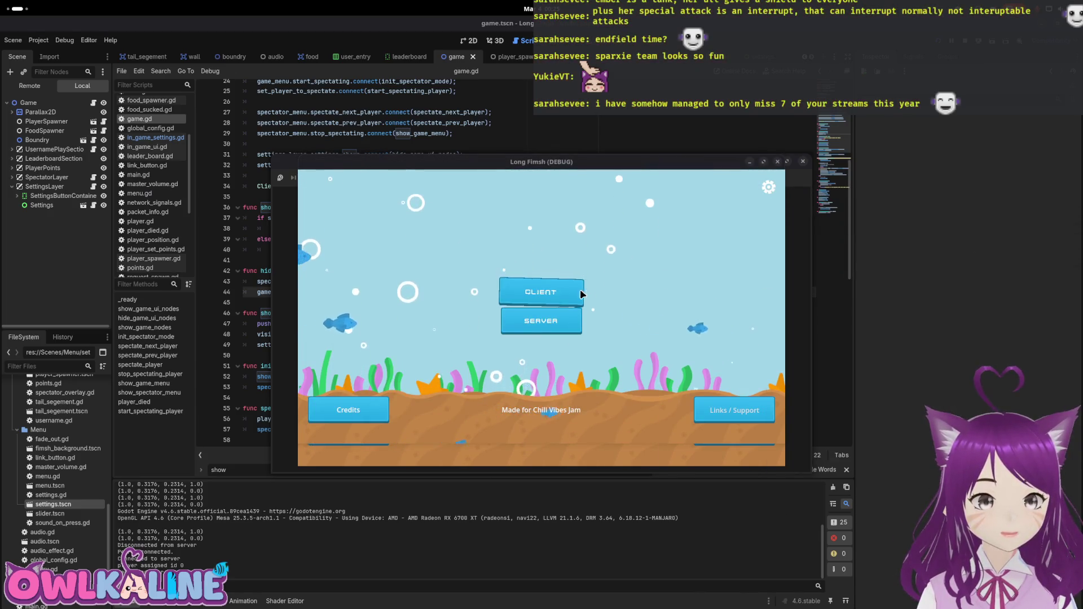
click(541, 291)
click(358, 407)
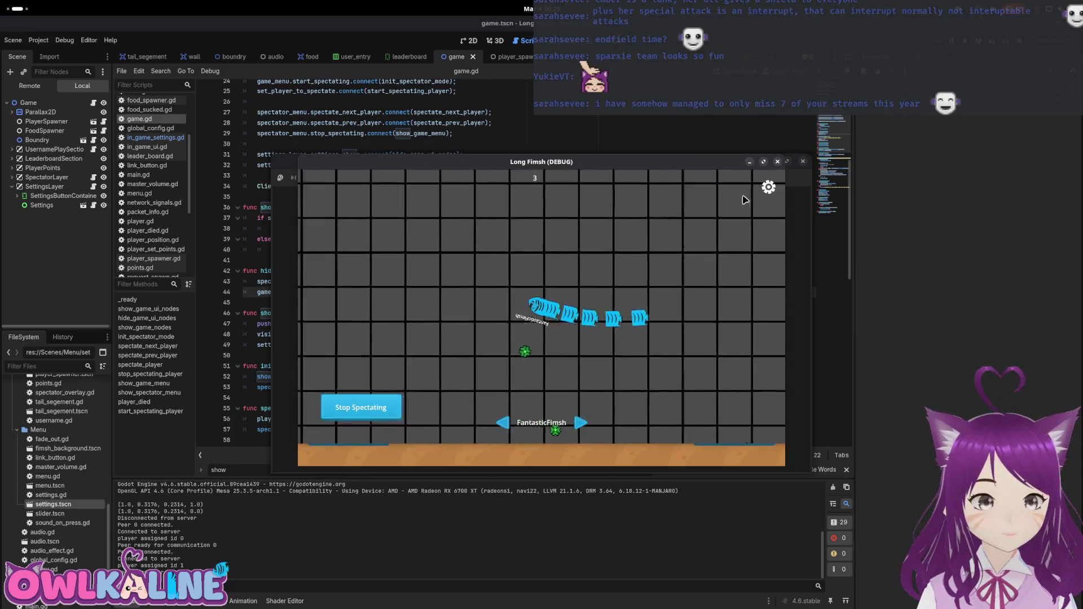
Check the settings panel while spectating and during play with Escape, then stop the game with F8
click(769, 187)
click(522, 332)
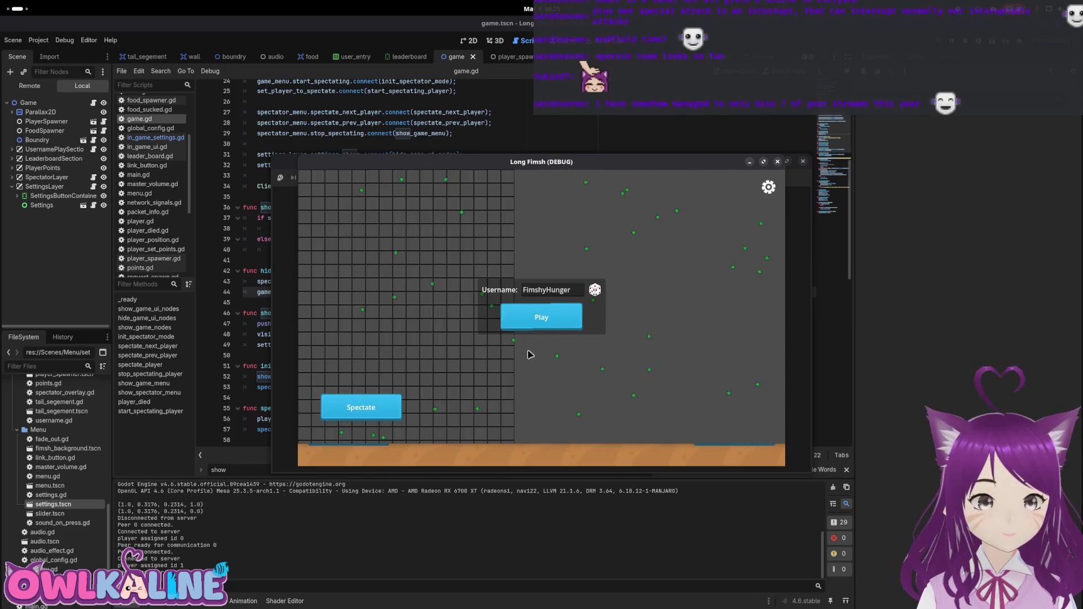
click(562, 320)
key(Escape)
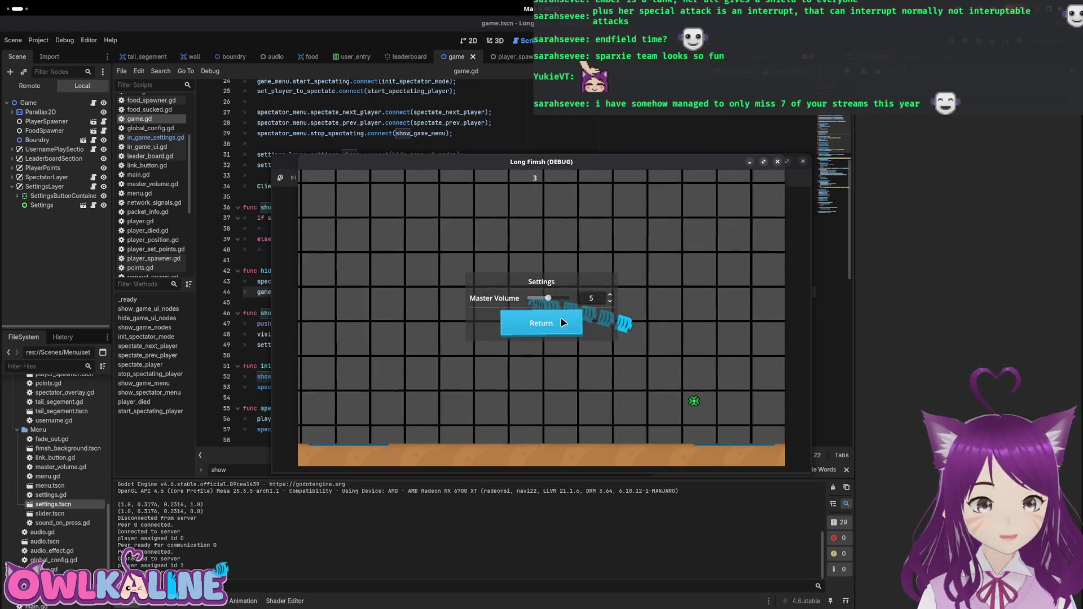
click(561, 323)
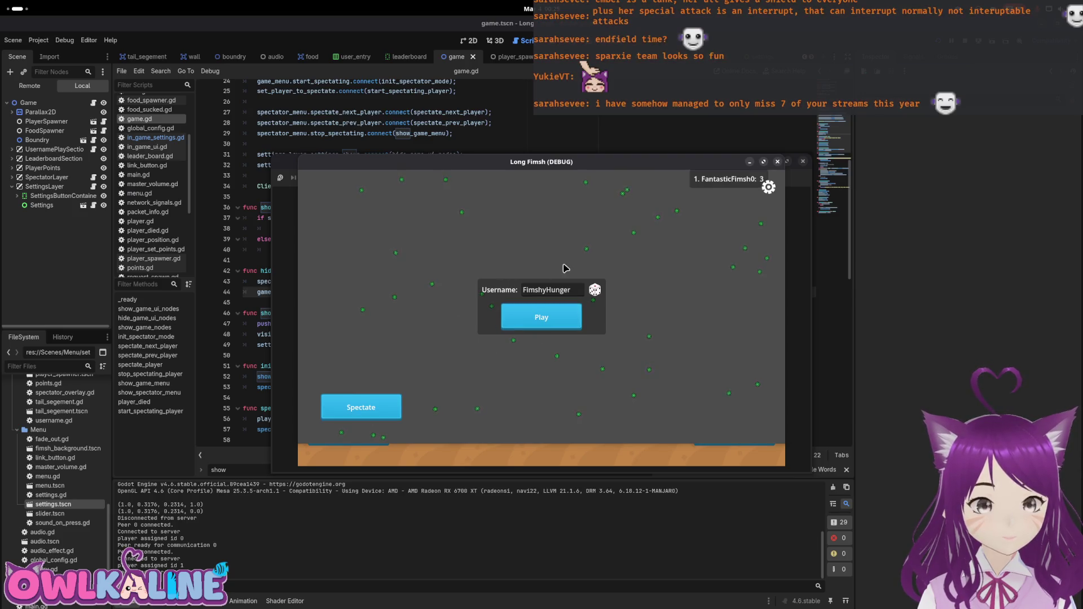
click(550, 332)
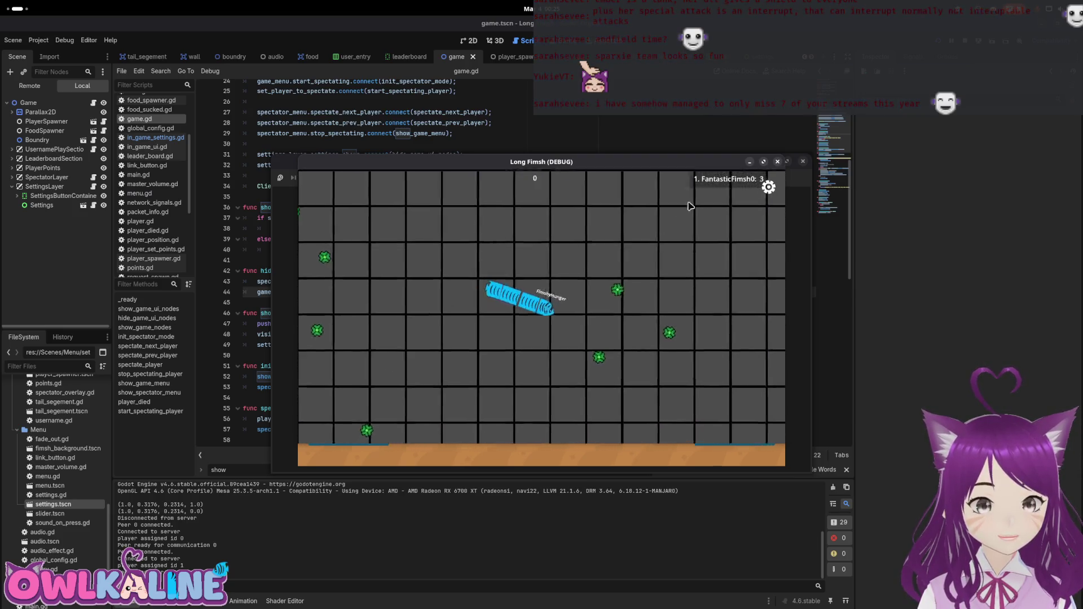
key(Escape)
click(554, 330)
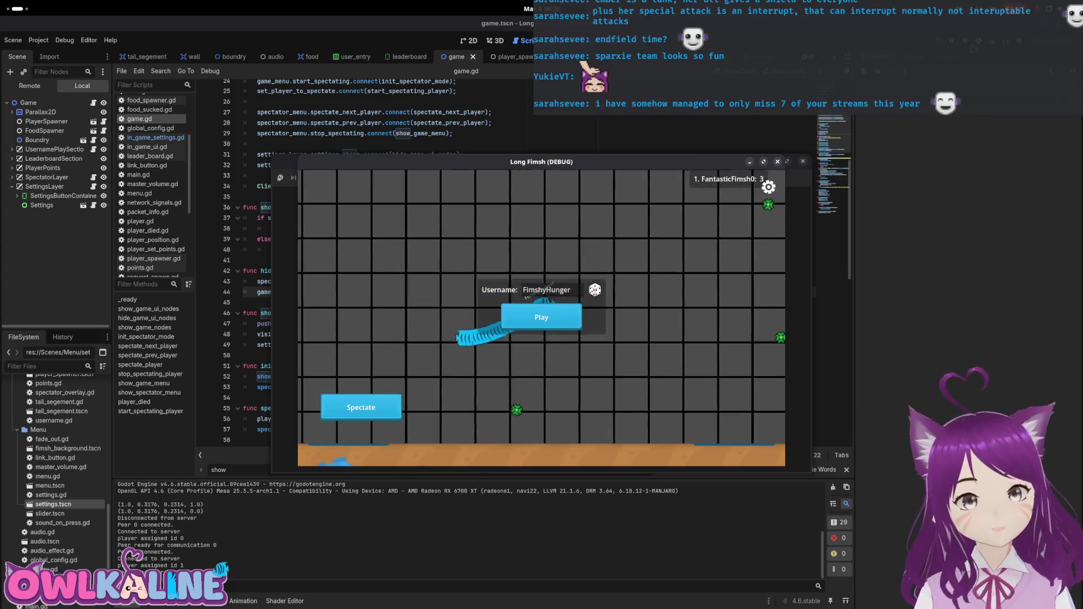
key(F8)
click(479, 215)
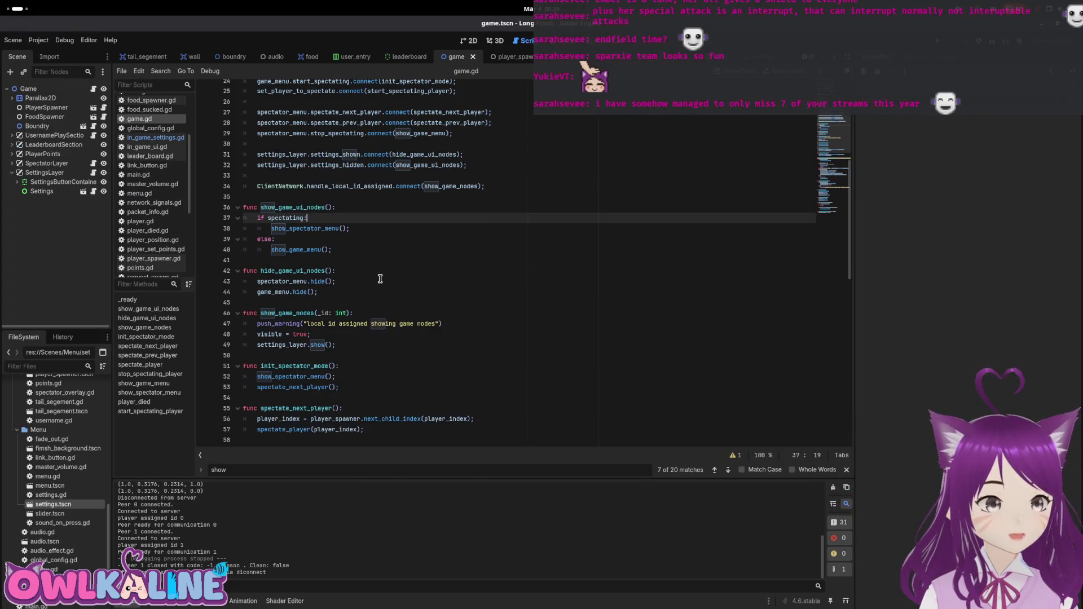
Review game.gd, selecting the spectating variable line and the show_game_menu and settings_shown connections
scroll(381, 279, down, 7)
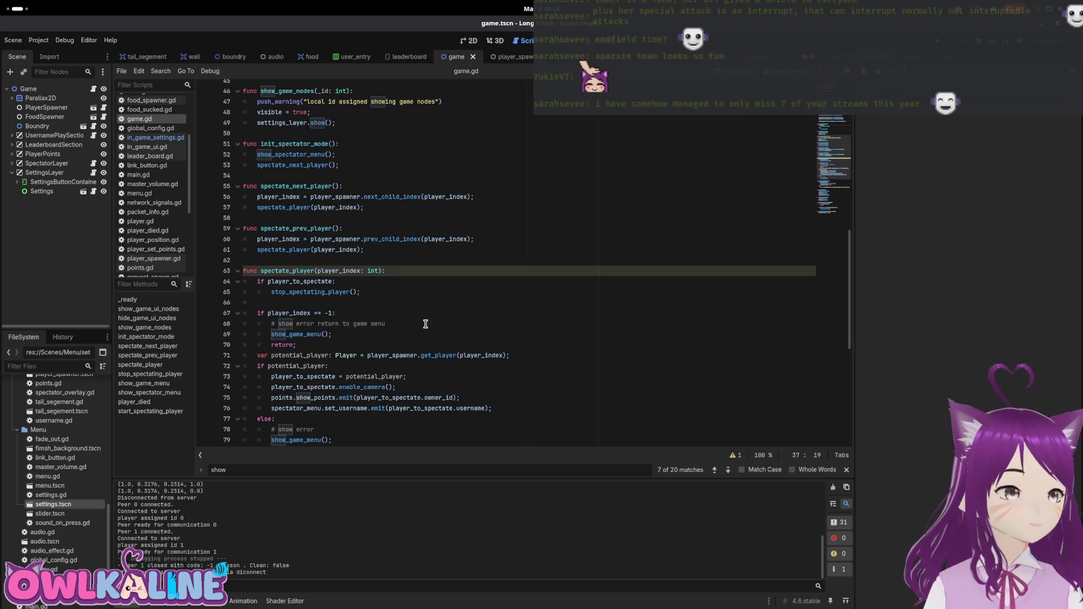
scroll(425, 324, up, 3)
scroll(432, 311, up, 12)
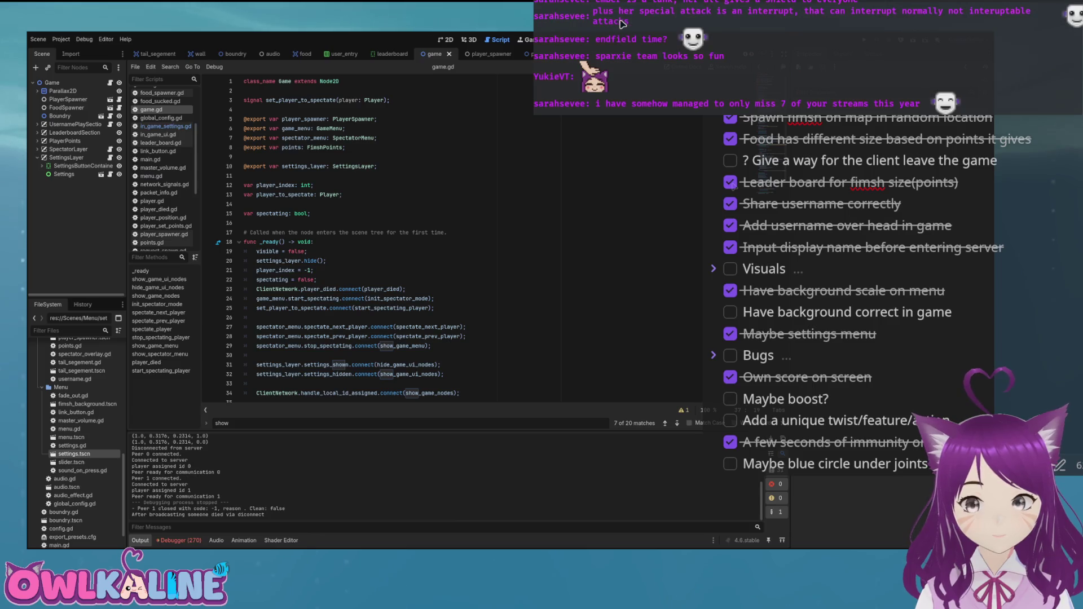
scroll(451, 237, down, 5)
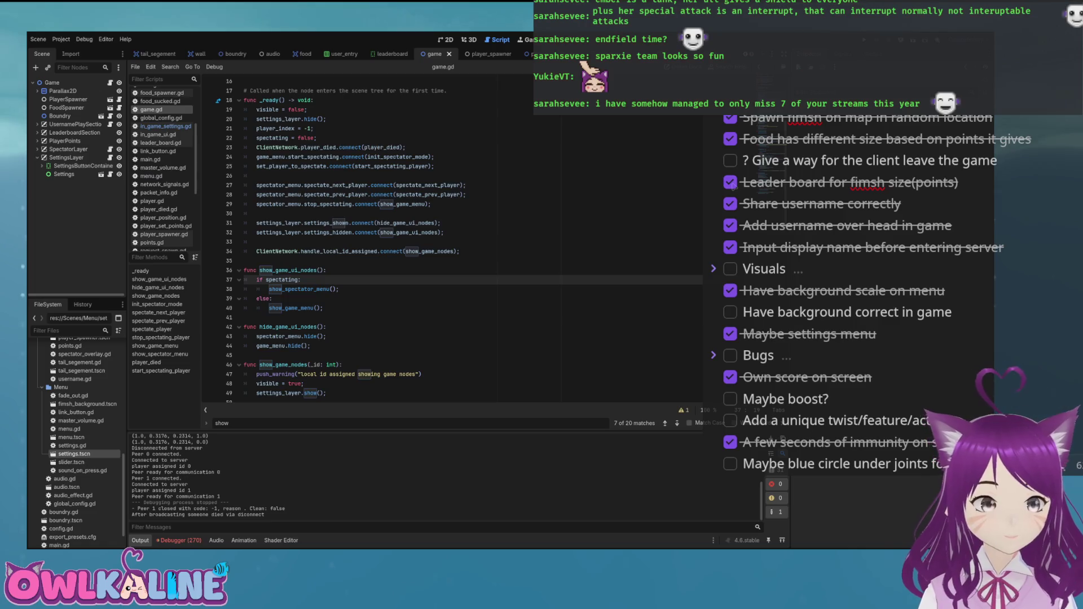
scroll(451, 237, up, 5)
click(303, 195)
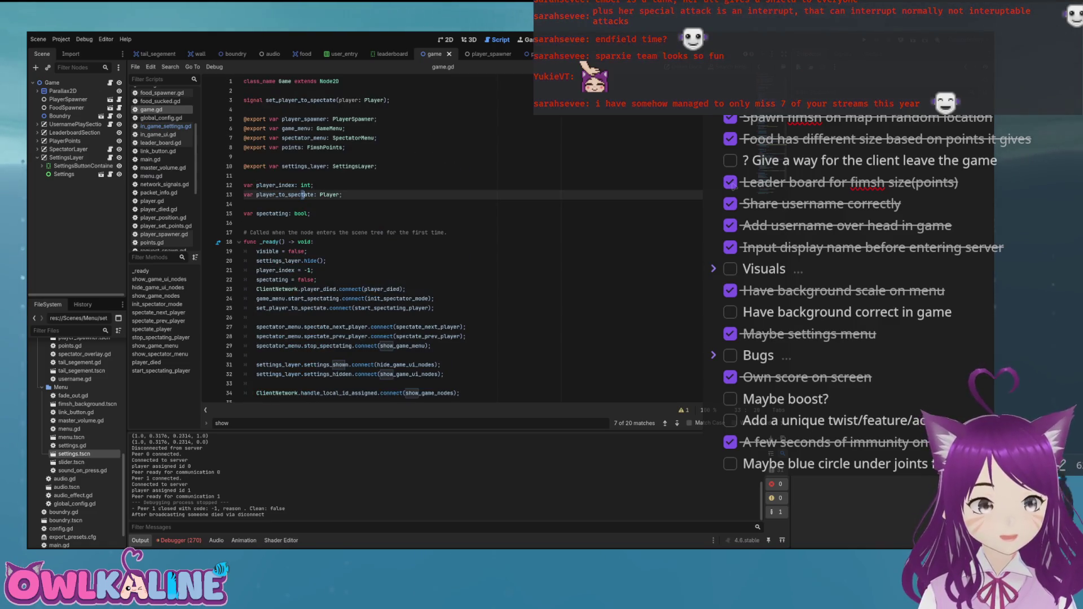
triple_click(276, 213)
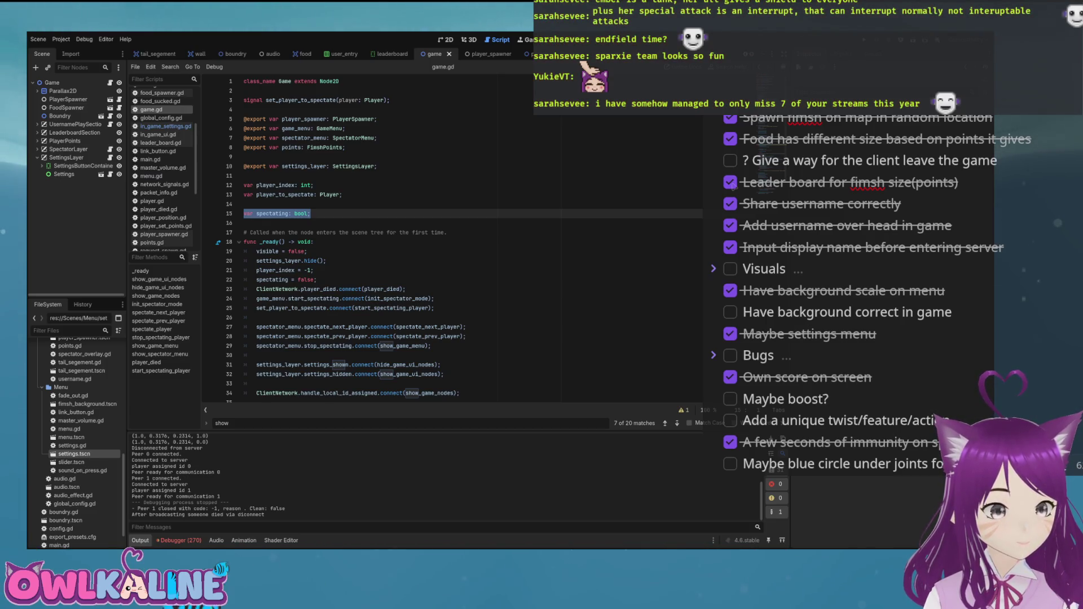
scroll(451, 237, down, 1)
click(395, 318)
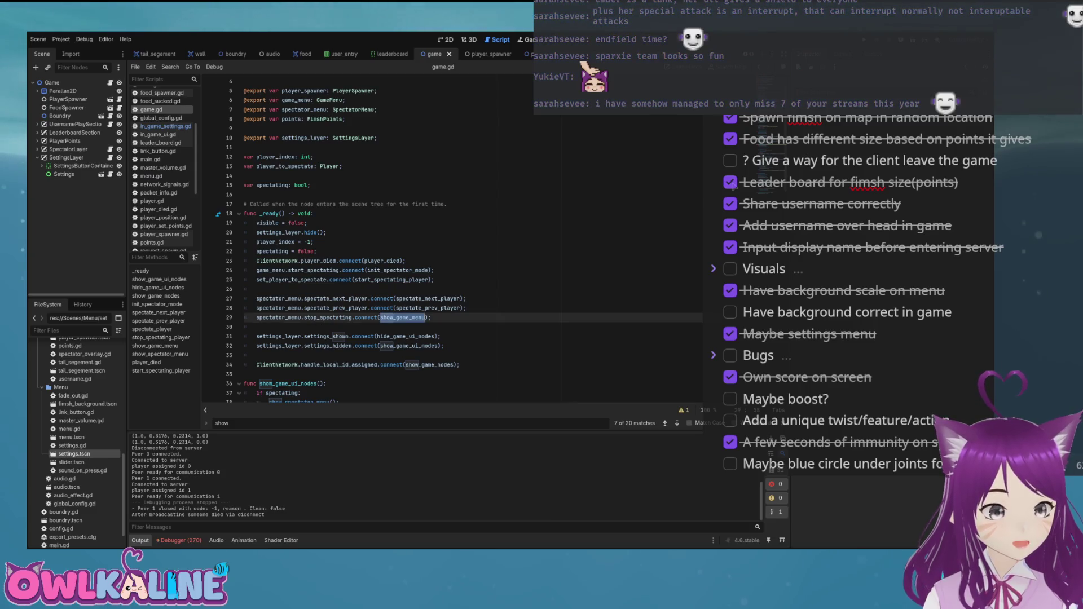
scroll(451, 253, down, 2)
click(342, 279)
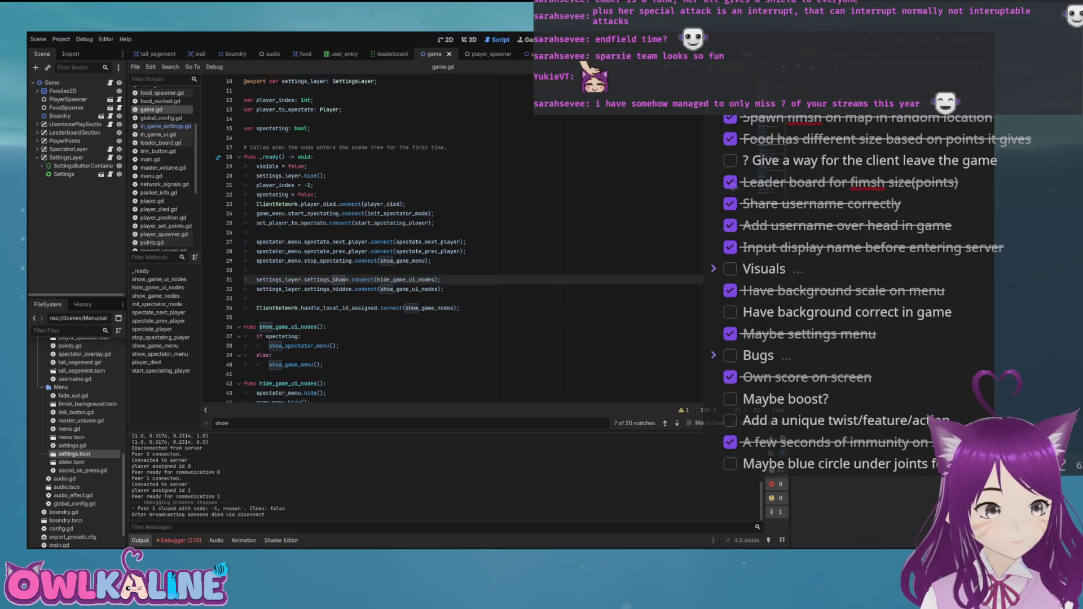
scroll(451, 237, down, 6)
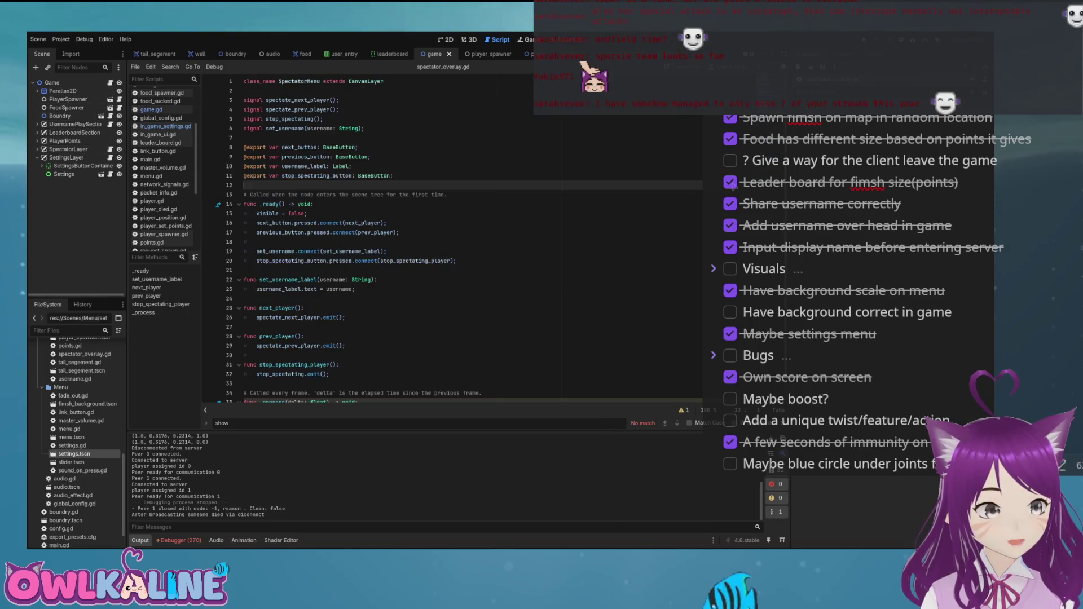
In spectator_overlay.gd, add and remove blank lines around line 24, then save it
key(alt+Left)
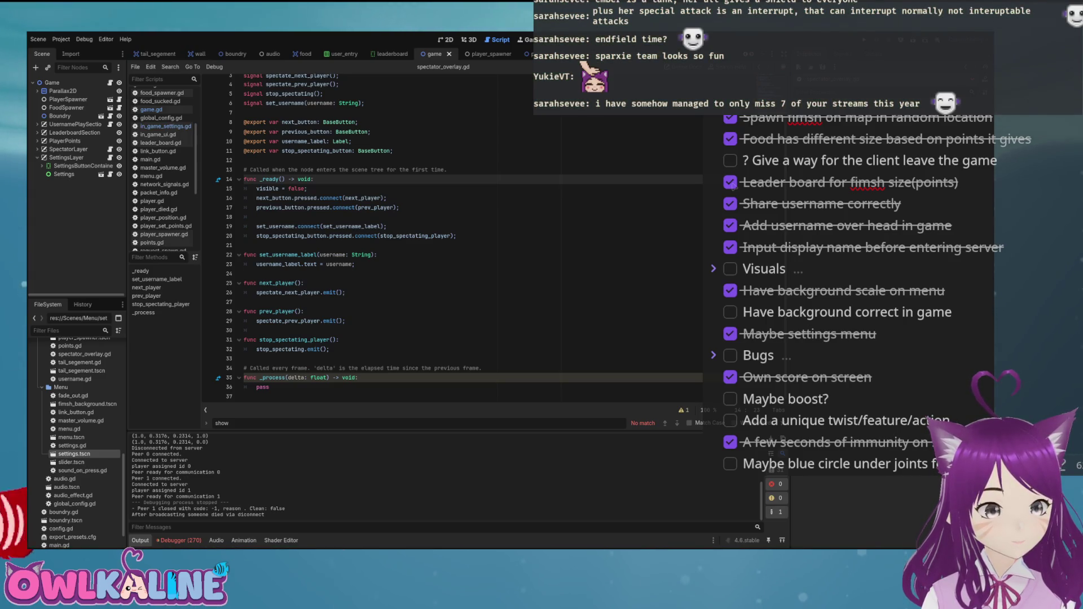
click(244, 273)
key(Return)
key(Return)
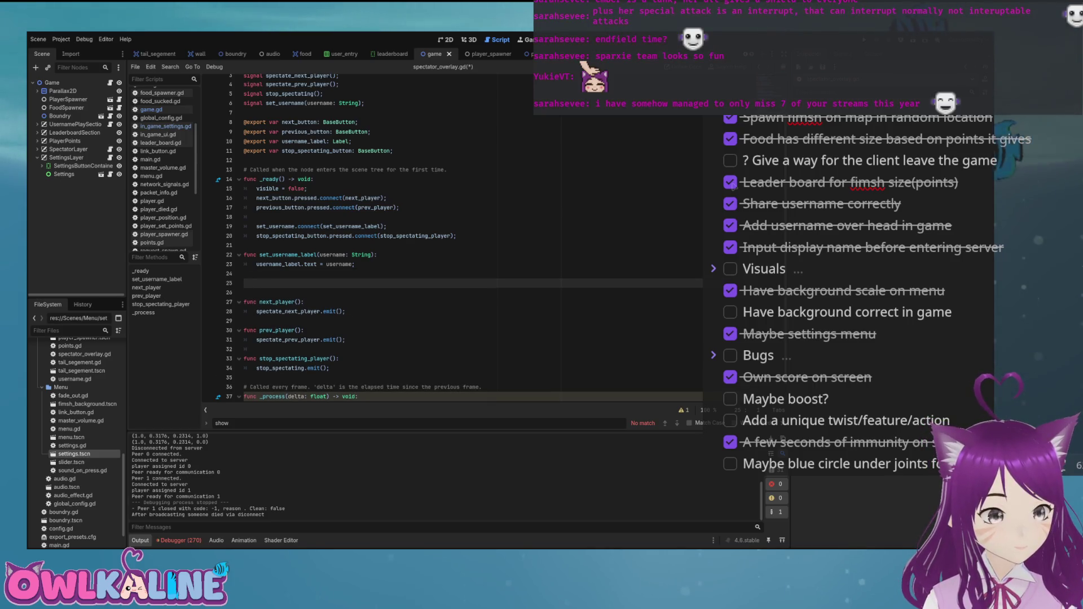
key(BackSpace)
key(BackSpace)
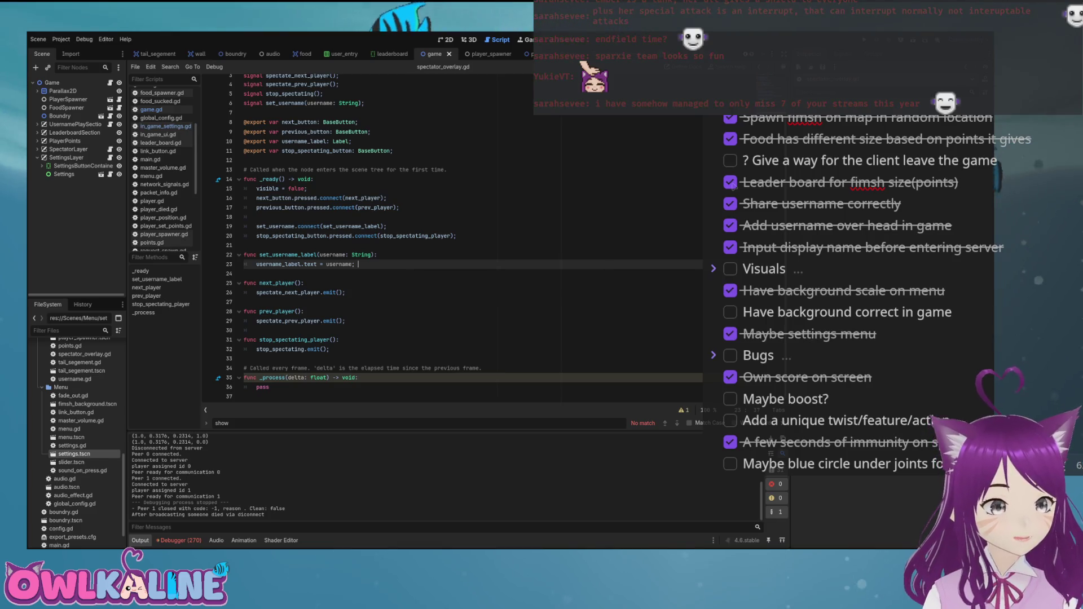
key(ctrl+s)
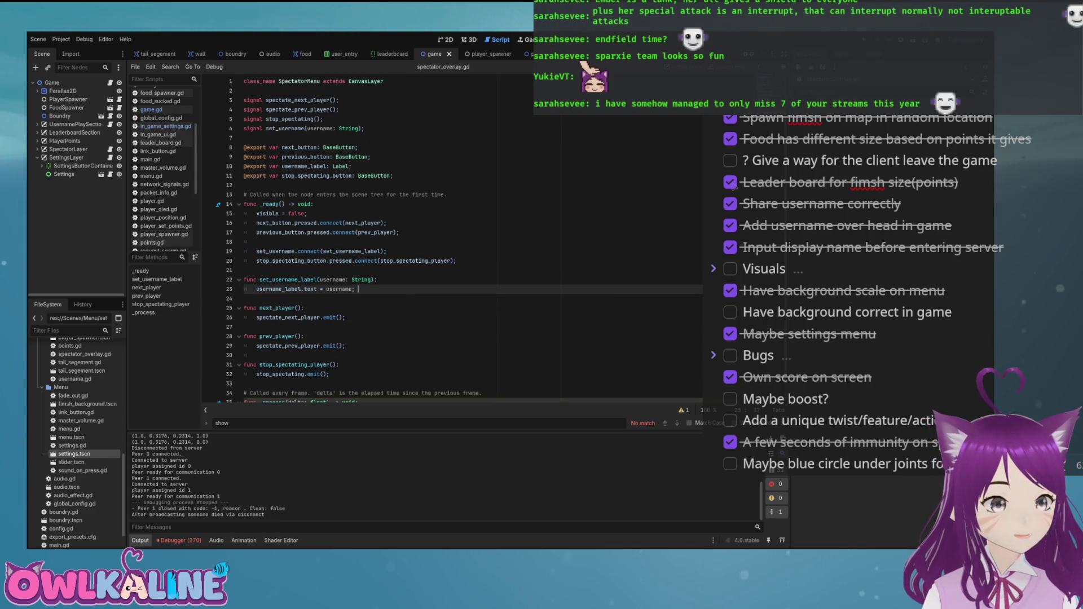
scroll(452, 237, down, 1)
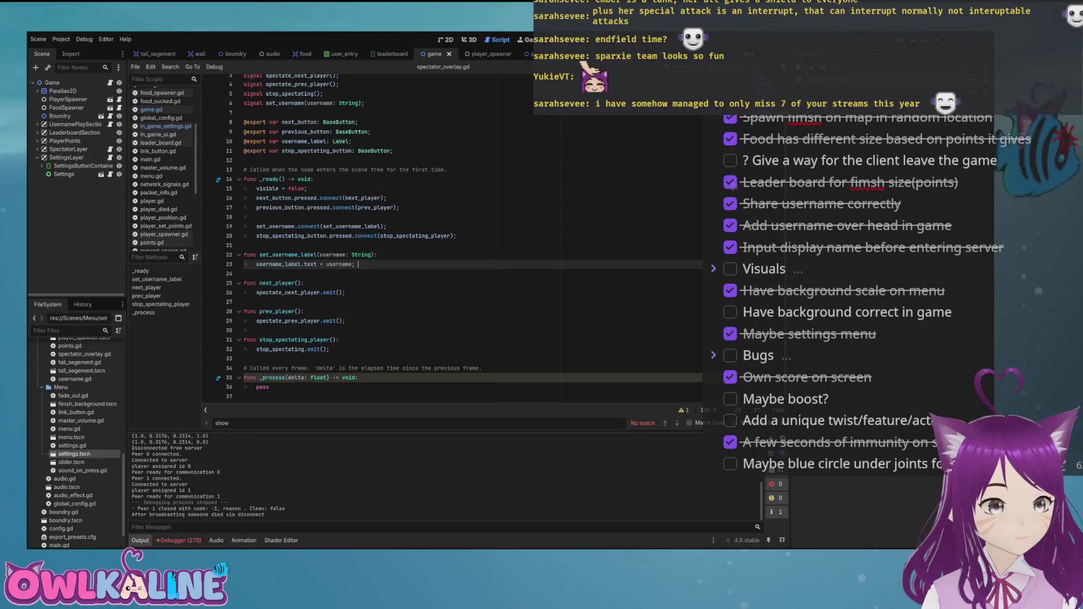
Back in game.gd, delete the 'var spectating: bool;' declaration and open a line after _ready
click(110, 82)
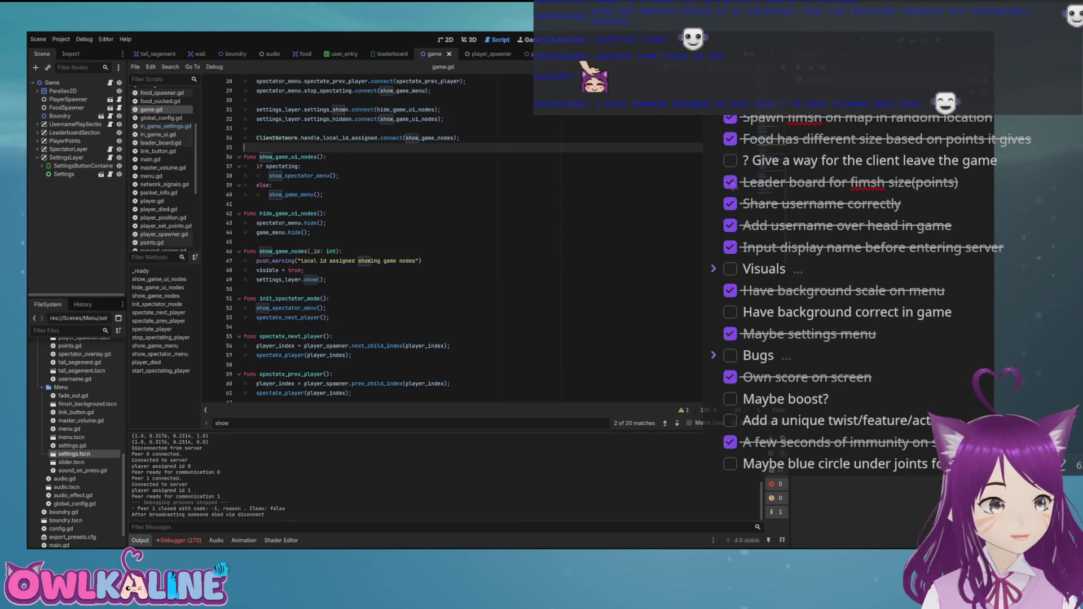
scroll(451, 237, up, 10)
click(342, 194)
key(shift+Down)
key(shift+Down)
key(Delete)
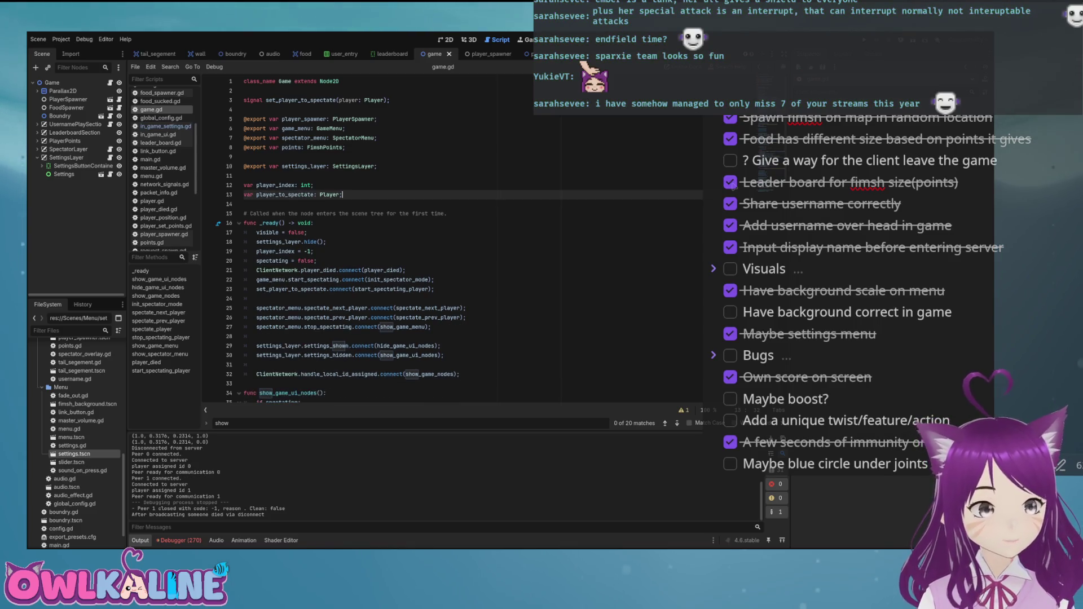
scroll(451, 237, down, 4)
click(338, 270)
key(Return)
key(Return)
Add func currently_spectating() -> bool that returns player_to_spectate, and save
key(Up)
text(func cyr)
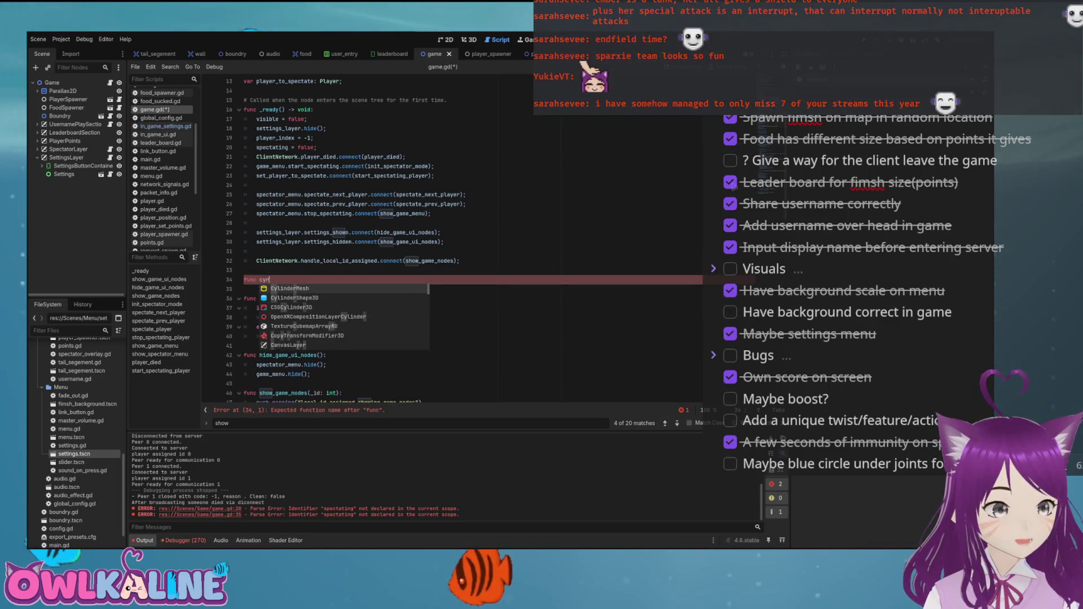
key(BackSpace)
key(BackSpace)
text(urr)
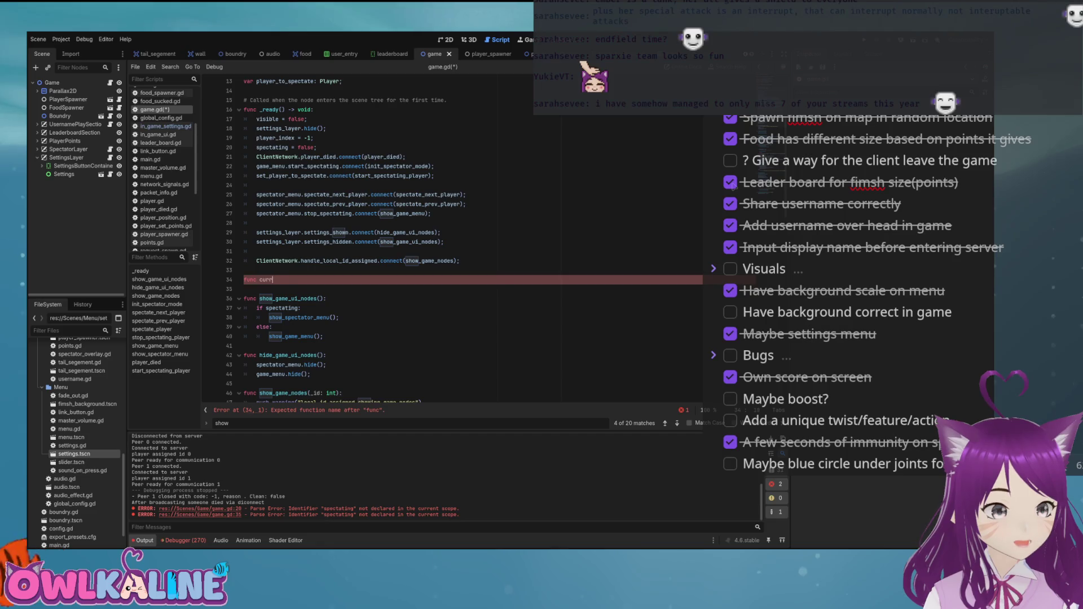
text(ation)
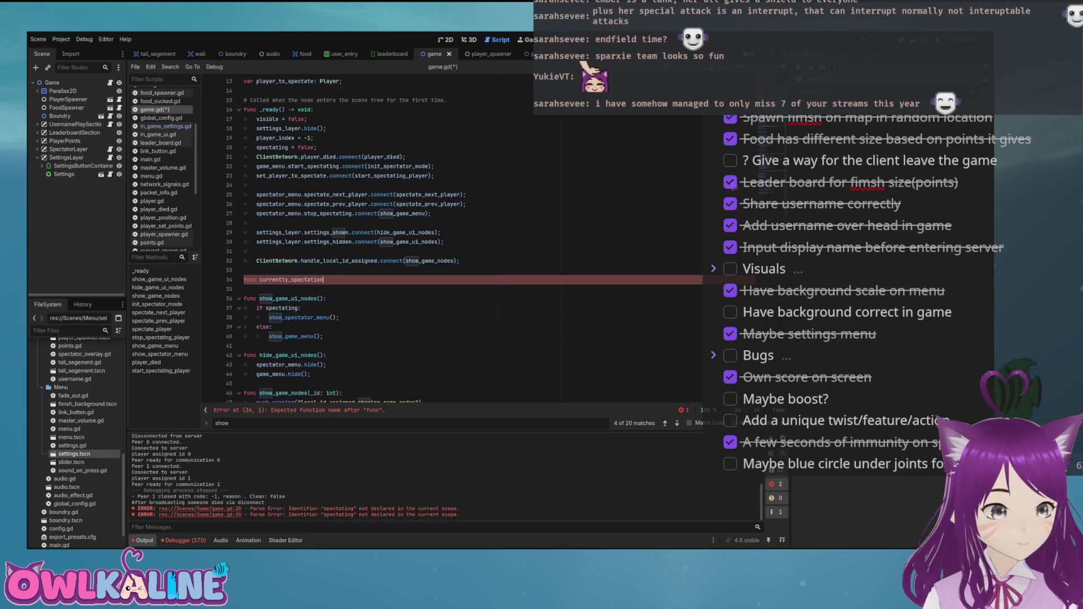
key(BackSpace)
key(BackSpace)
key(BackSpace)
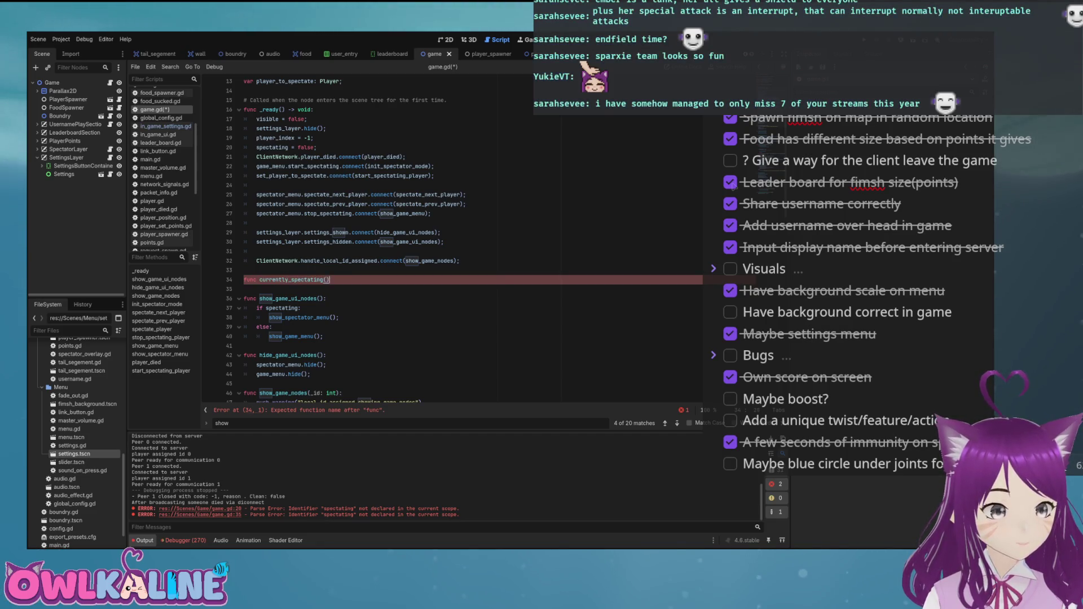
key(BackSpace)
key(BackSpace)
text(-> b)
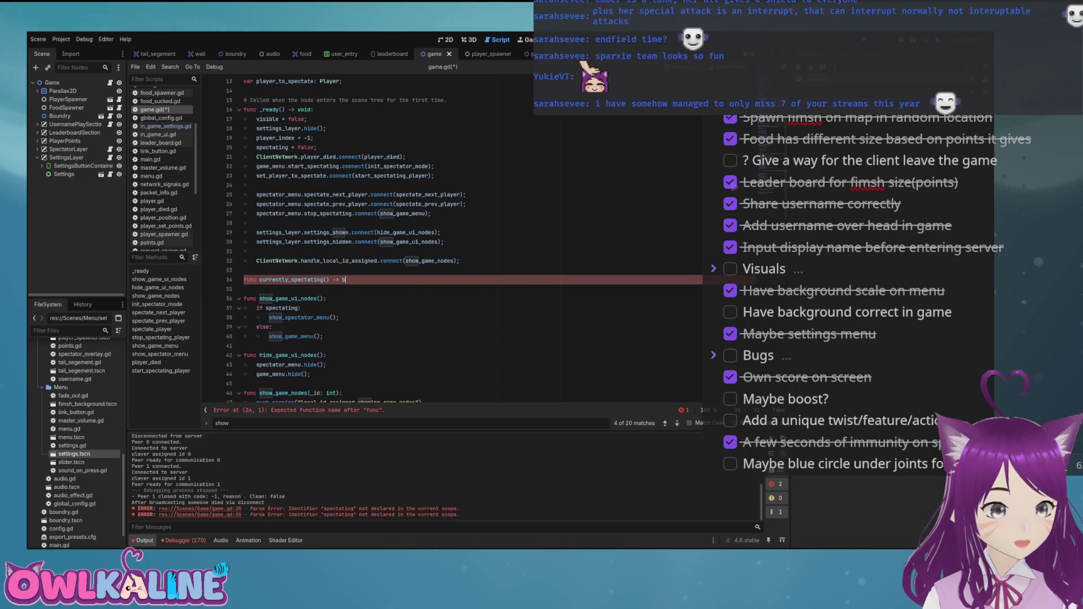
text(ool:)
key(Return)
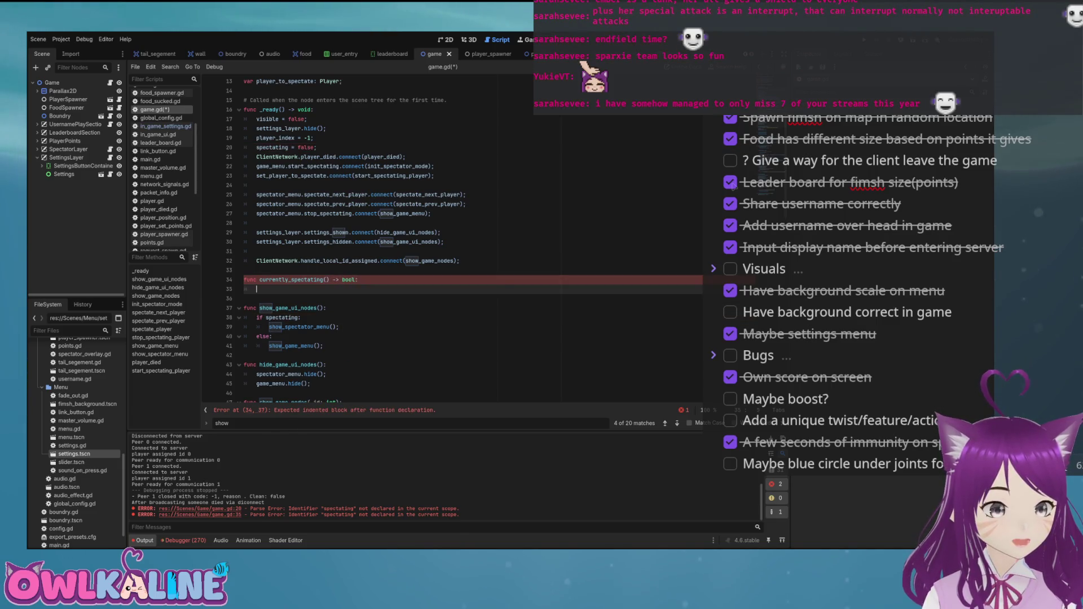
text(return play)
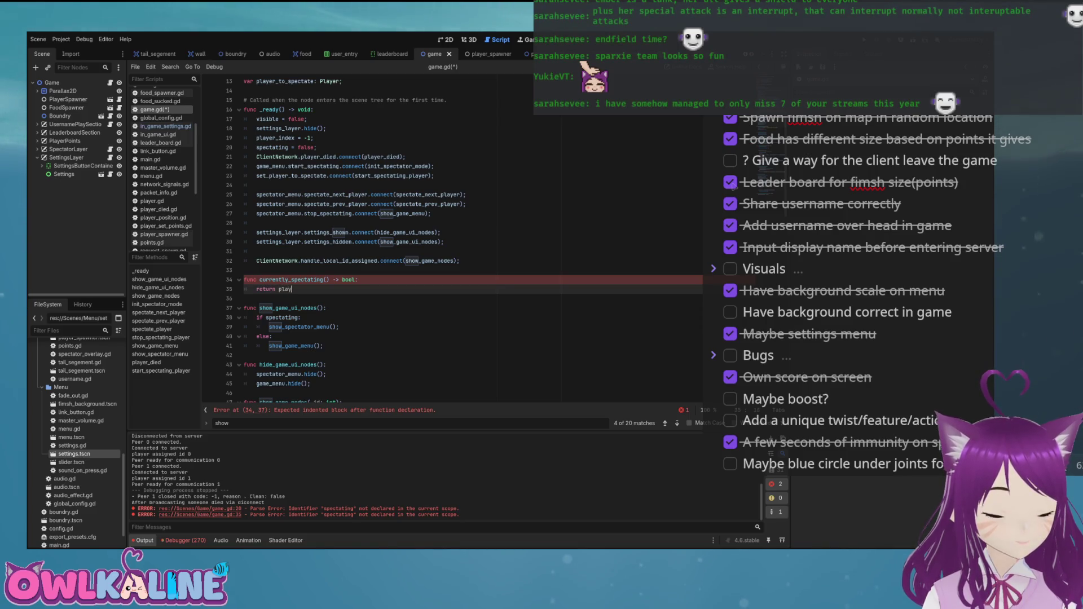
key(Down)
key(Down)
key(Down)
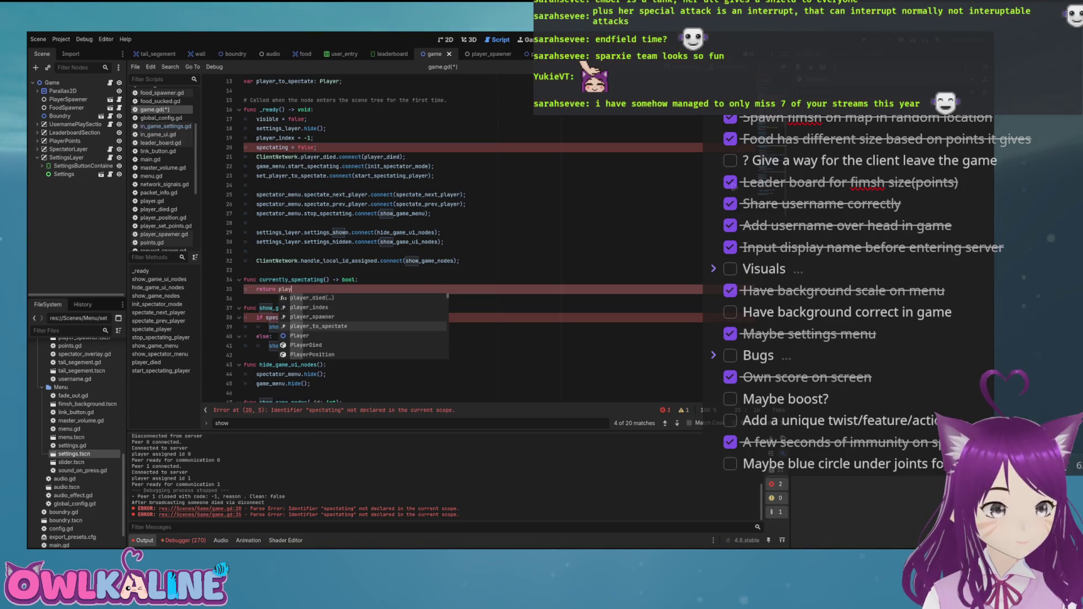
key(Return)
key(ctrl+s)
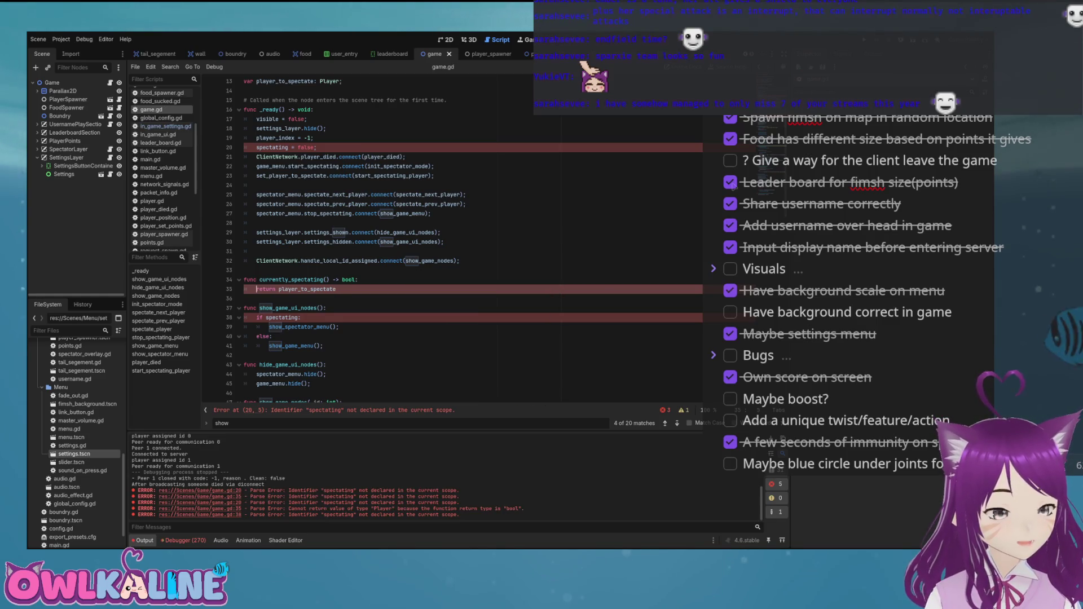
Delete the 'spectating = false' line and make the if check call currently_spectating()
key(Up)
key(Up)
key(Up)
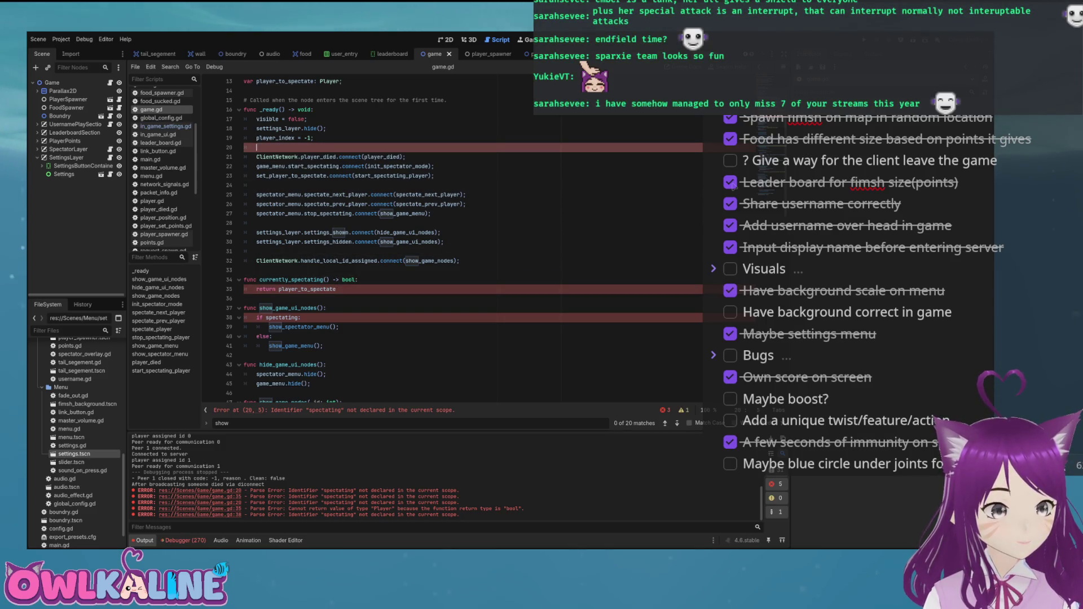
key(BackSpace)
key(Down)
key(Down)
key(Down)
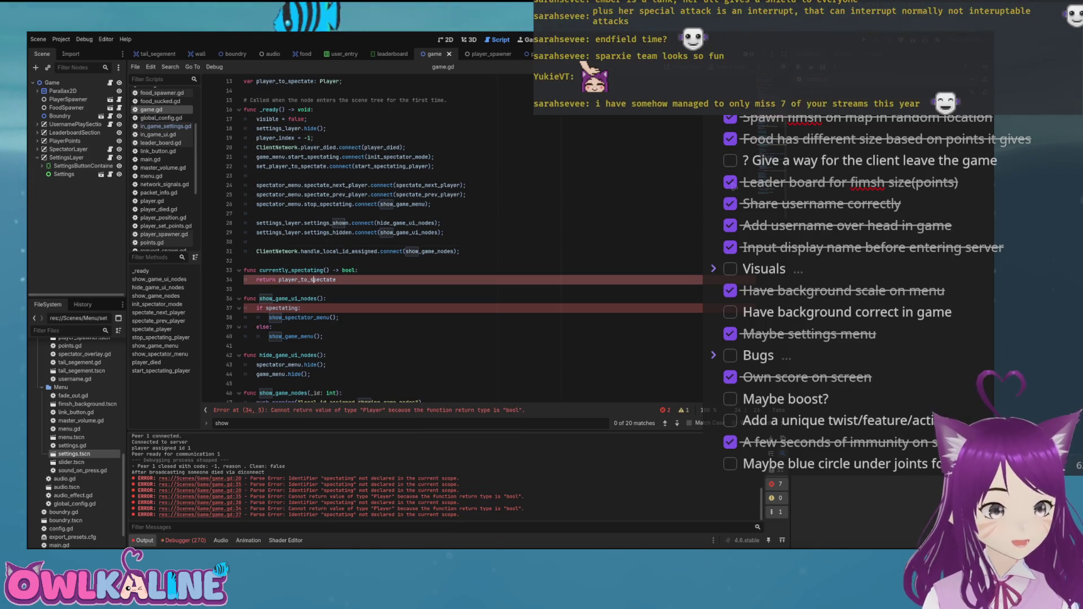
key(Down)
key(Down)
key(Down)
key(Up)
key(Up)
key(BackSpace)
key(BackSpace)
key(BackSpace)
text(currently_)
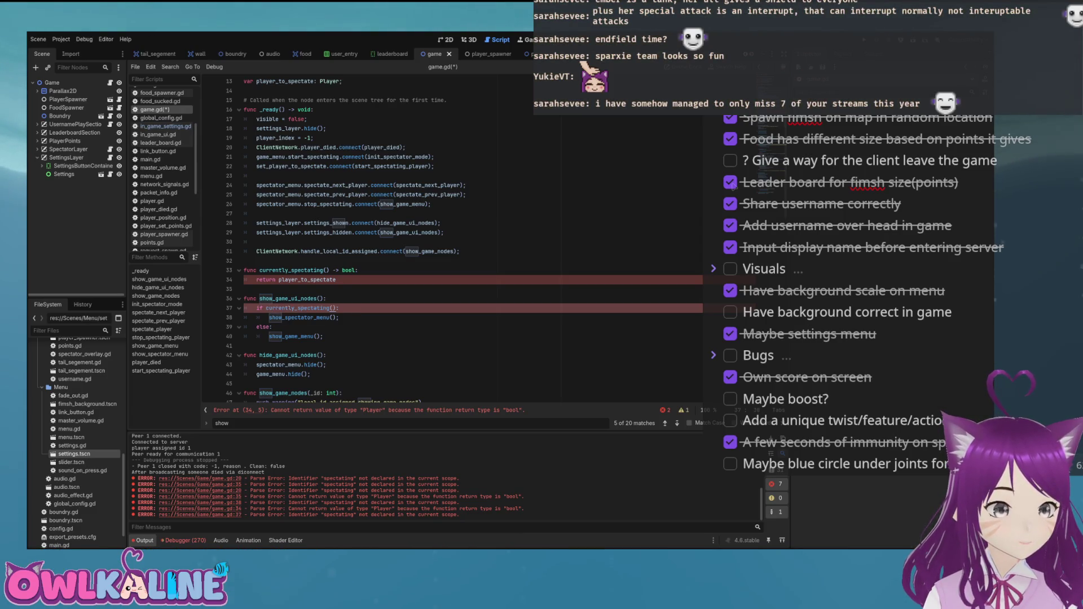
key(ctrl+s)
Rewrite the function body as if player_to_spectate: return true, else return false, and save
key(Up)
key(Up)
key(Up)
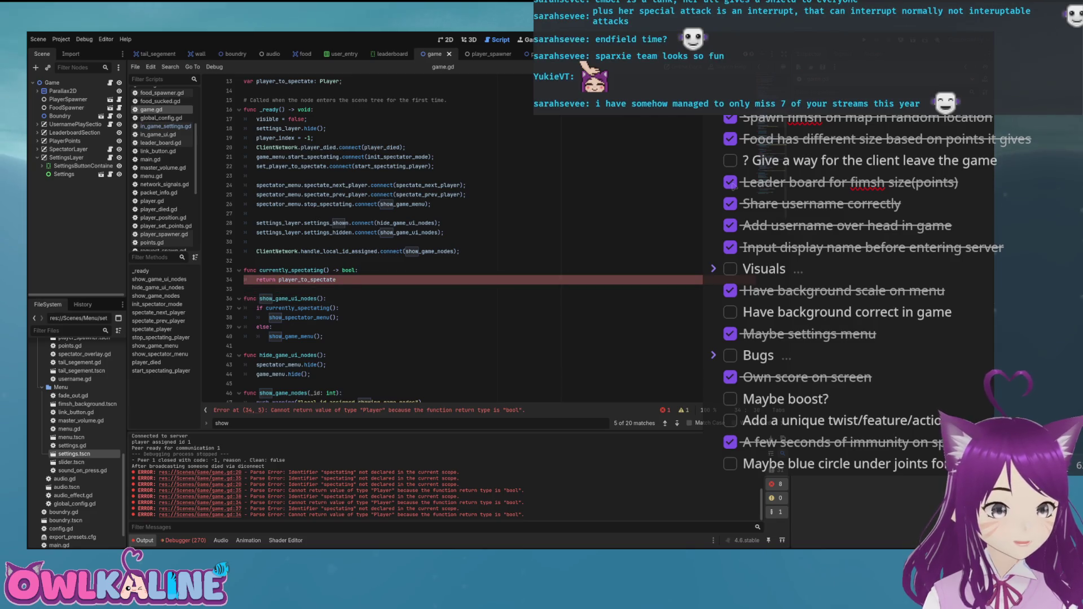
key(Delete)
key(Delete)
text(if)
key(End)
text(:)
key(Return)
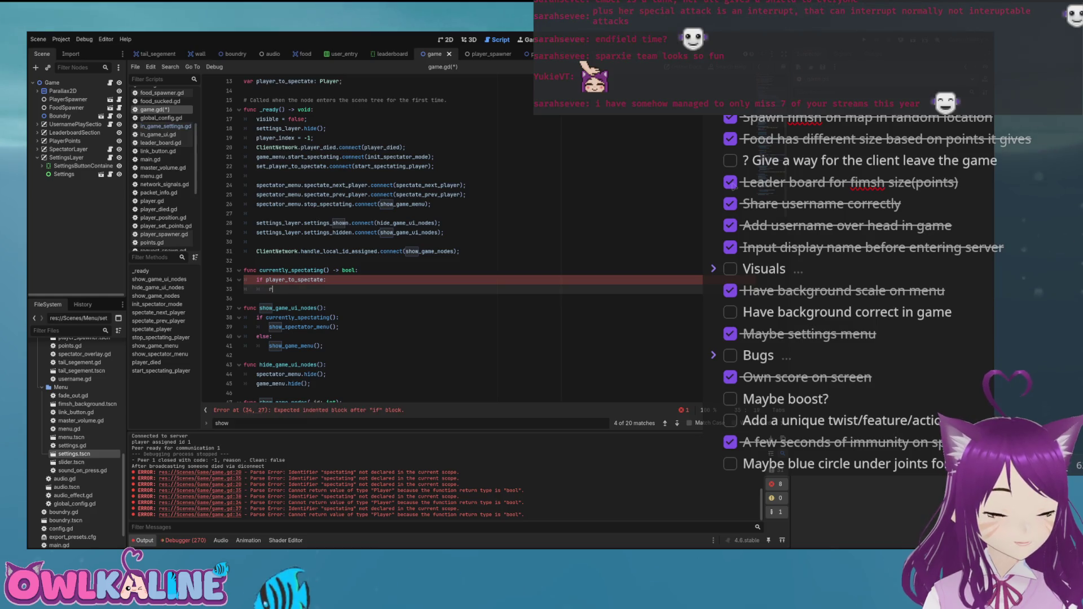
text(return tru)
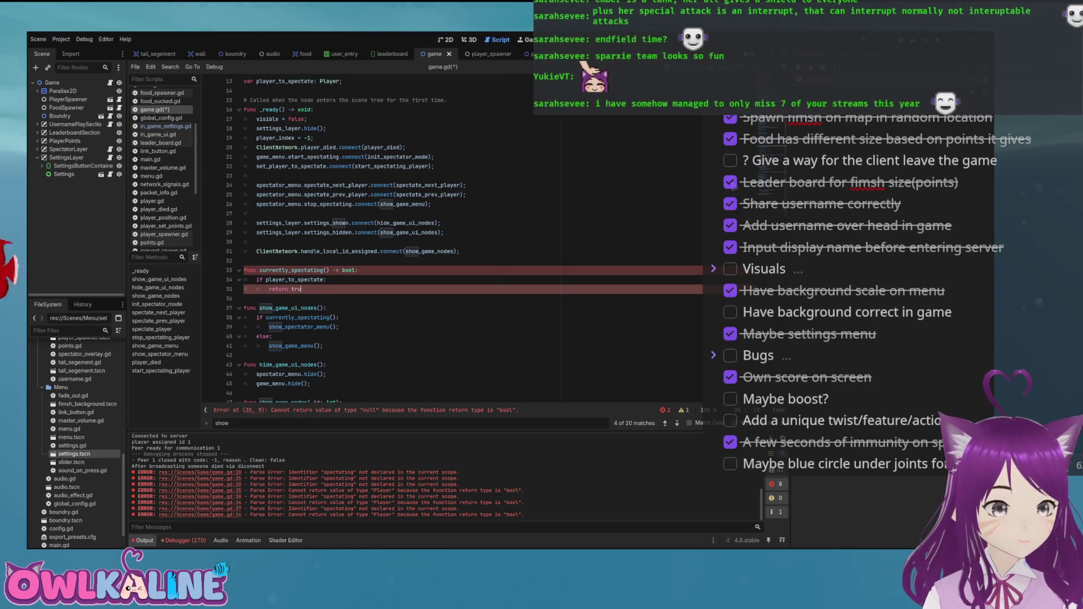
text(e;)
key(Return)
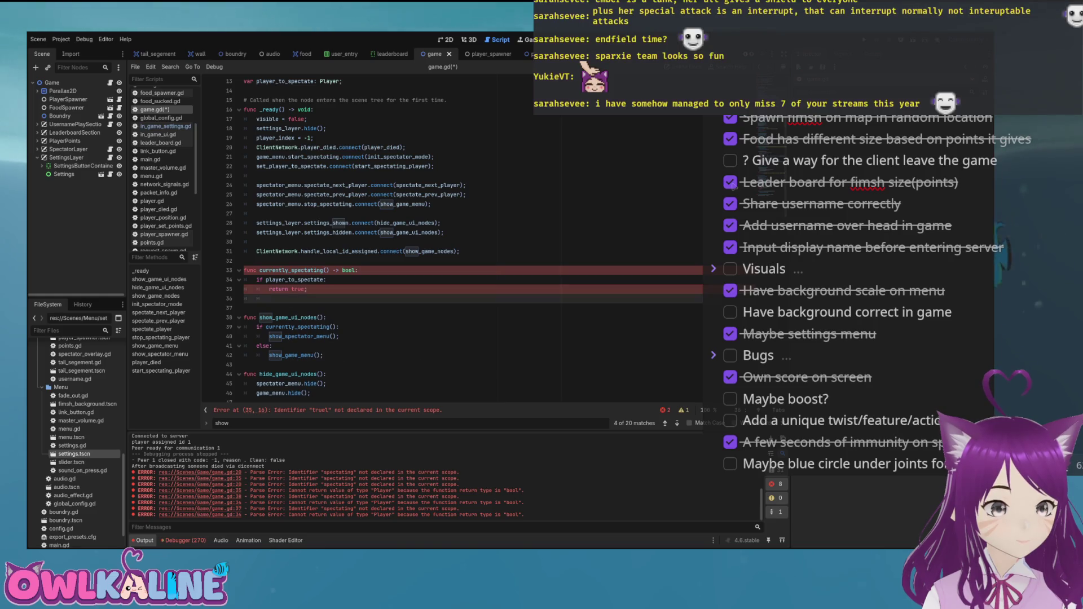
text(else:)
key(Return)
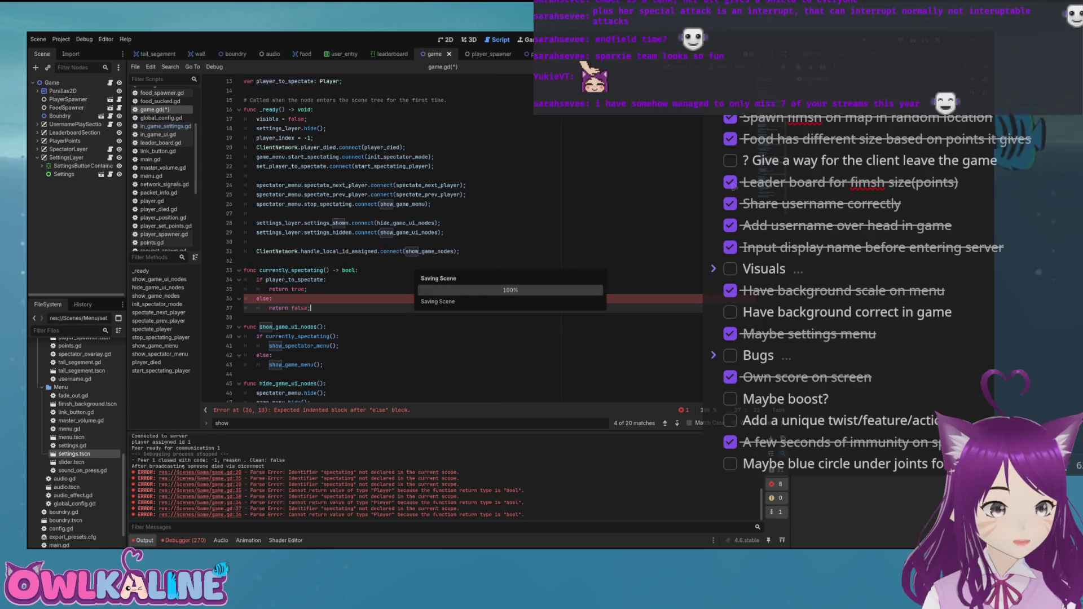
text(;)
key(ctrl+s)
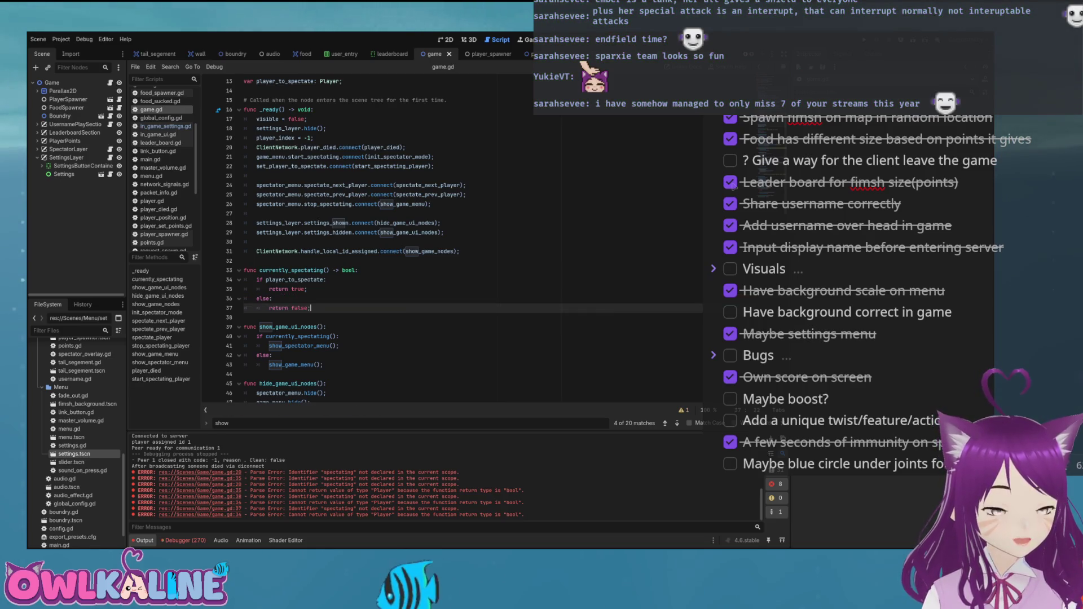
key(Up)
key(shift+Up)
key(shift+Up)
key(shift+Up)
key(shift+Down)
key(shift+Down)
key(shift+Down)
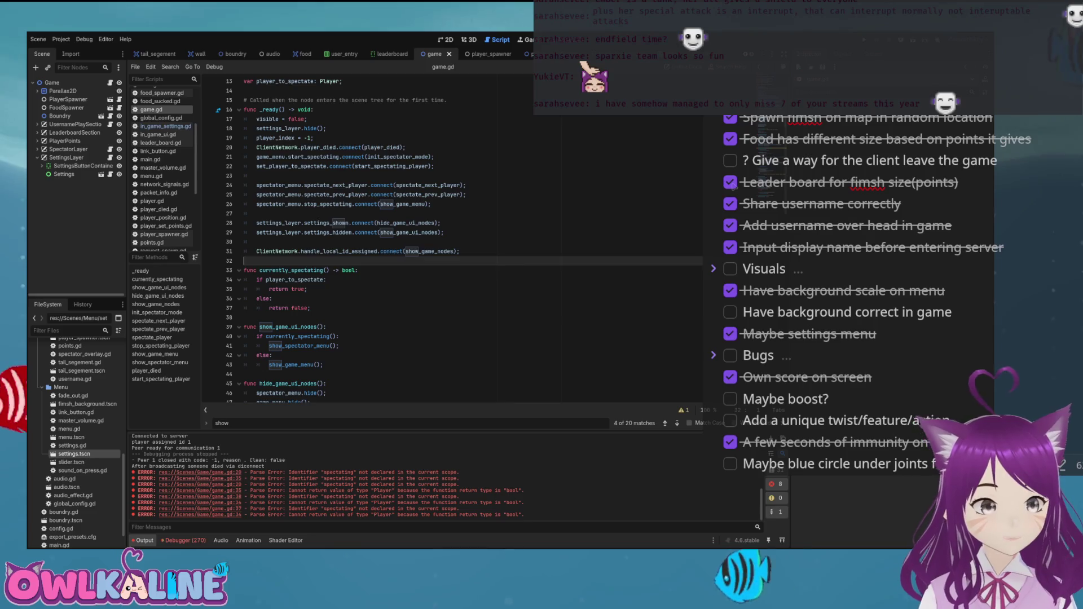
double_click(291, 270)
drag(311, 308, 244, 270)
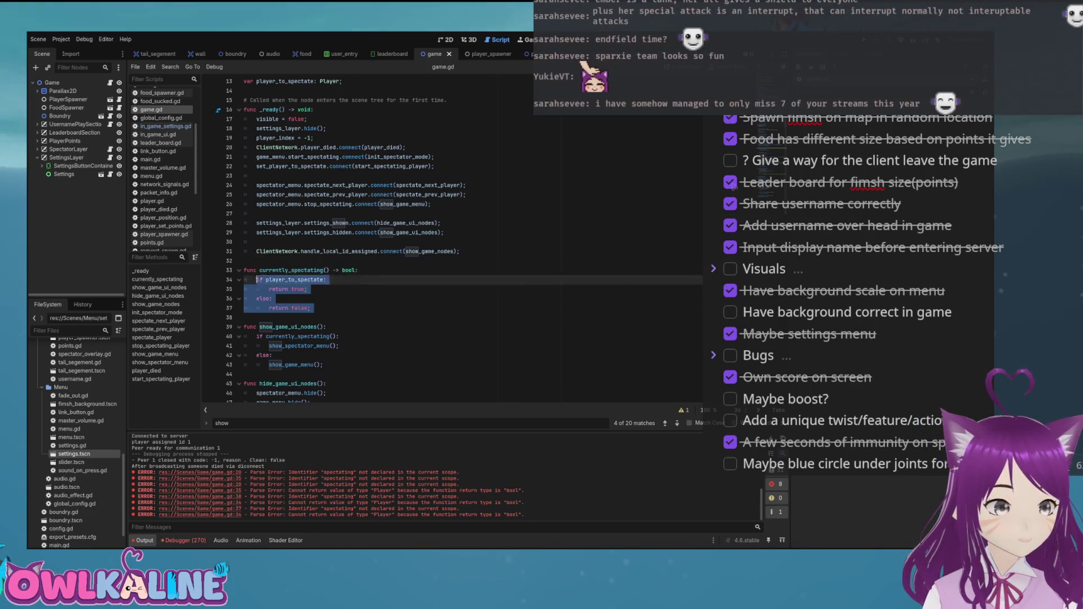
double_click(295, 280)
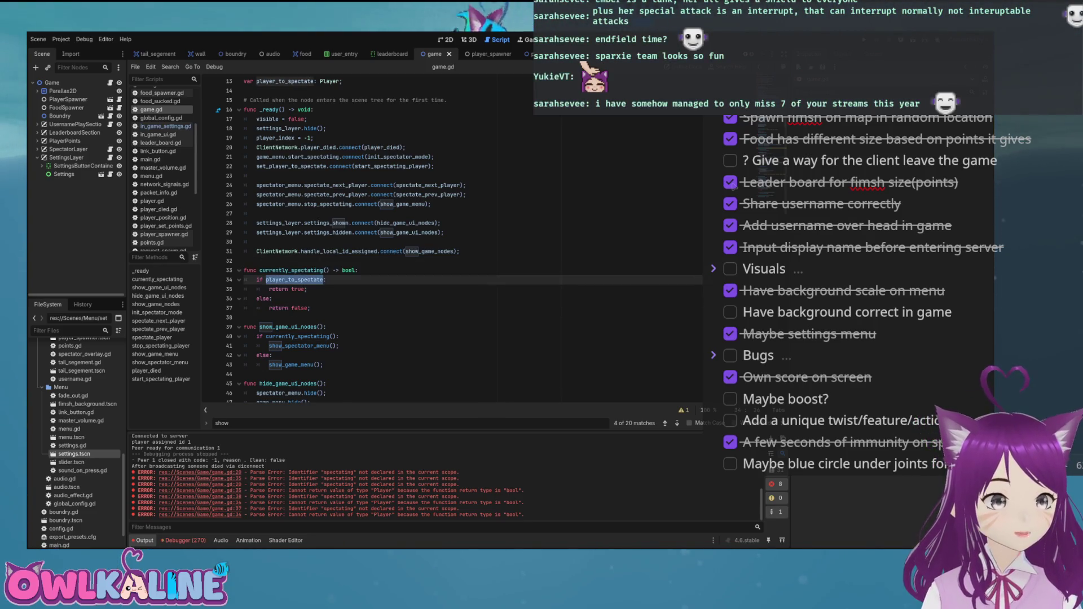
scroll(451, 243, up, 4)
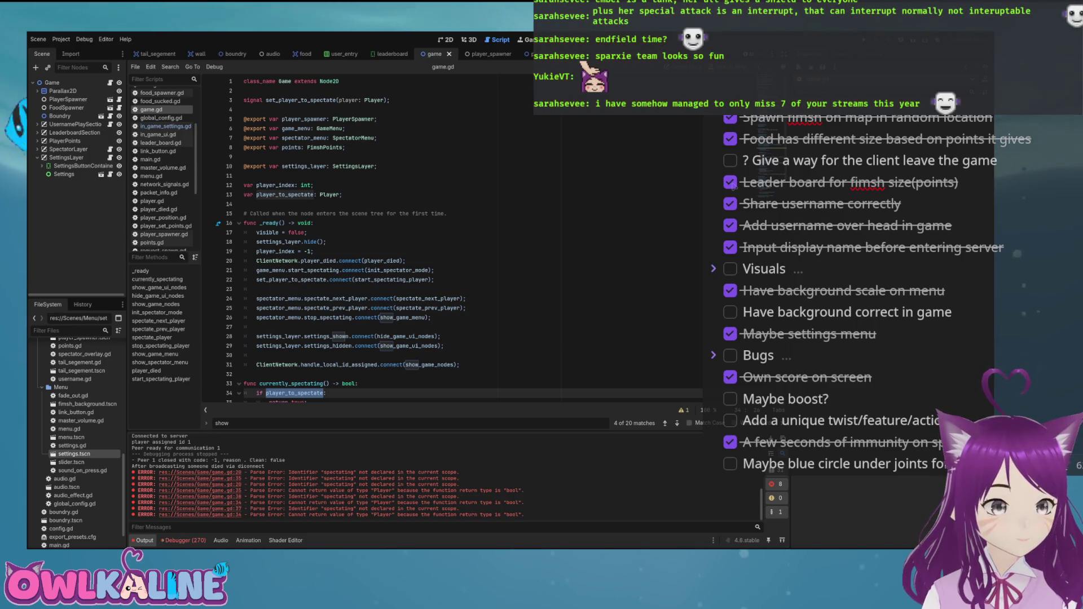
scroll(451, 237, down, 3)
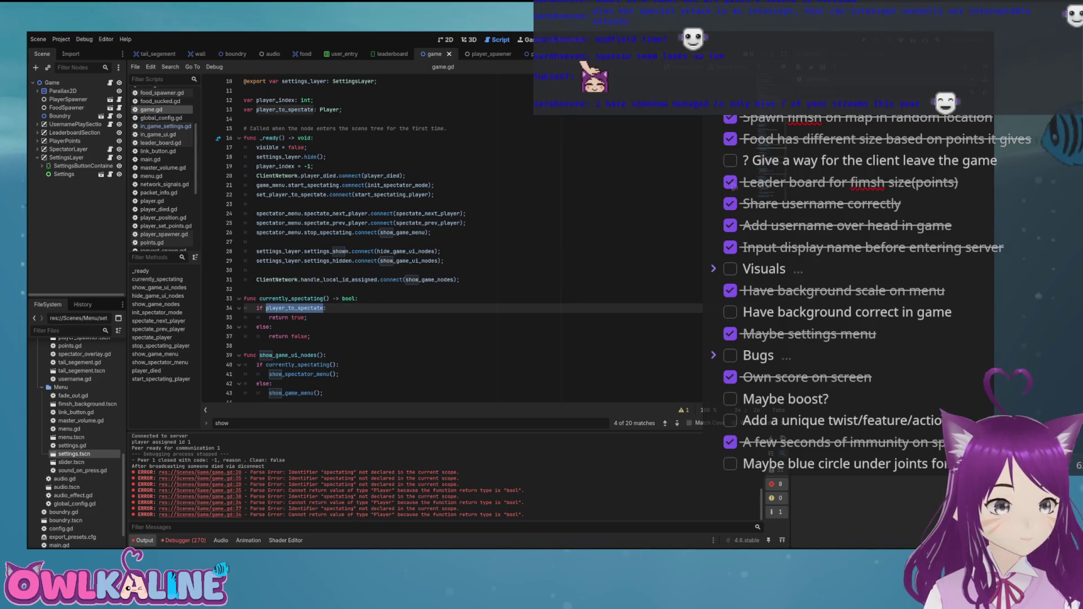
double_click(430, 279)
scroll(452, 237, down, 5)
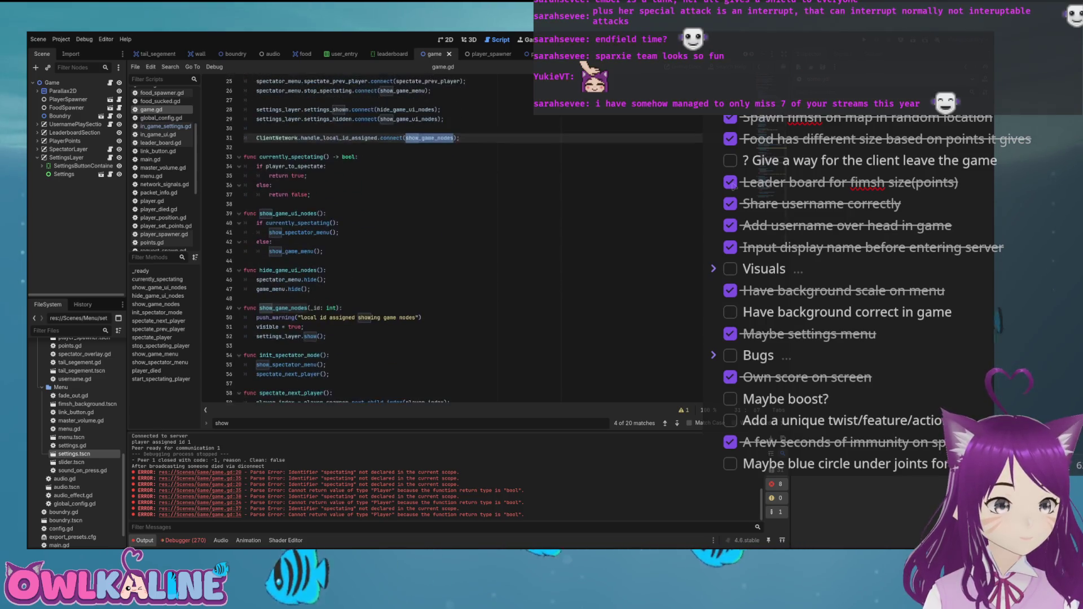
click(155, 338)
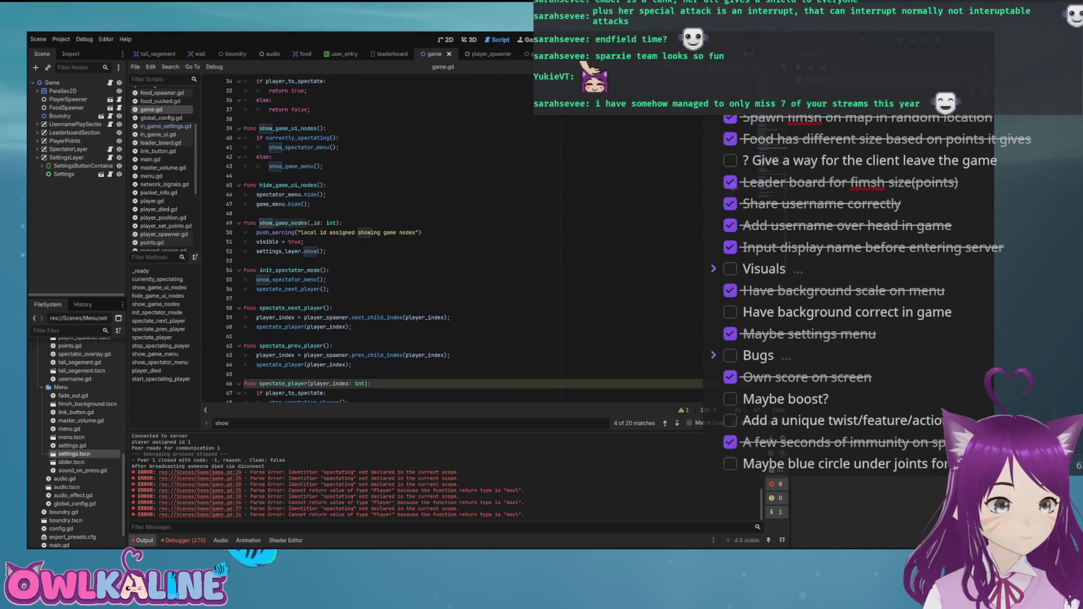
scroll(451, 237, down, 2)
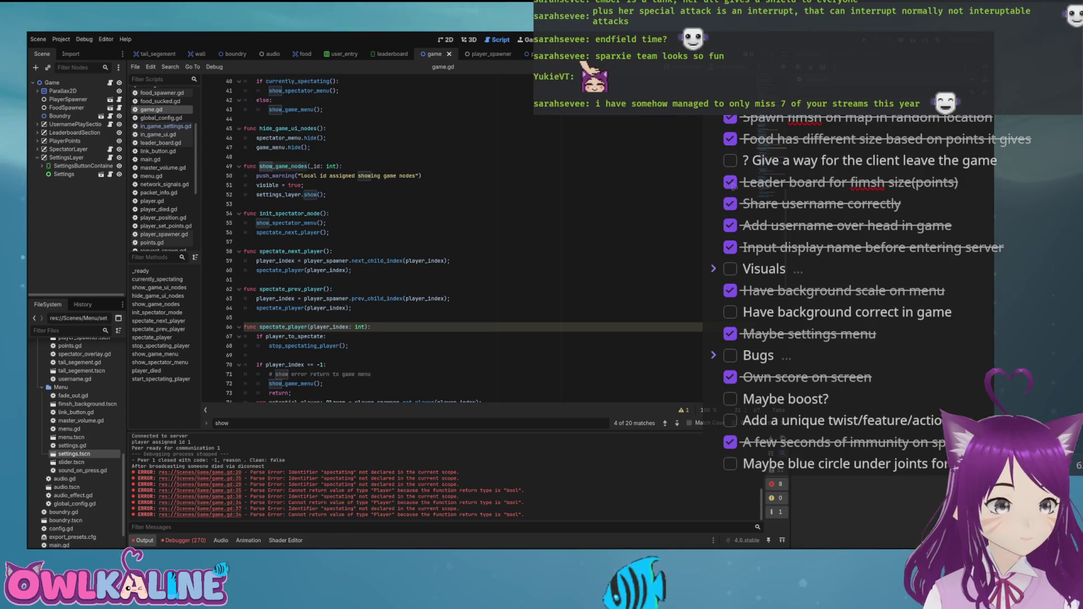
scroll(452, 237, down, 8)
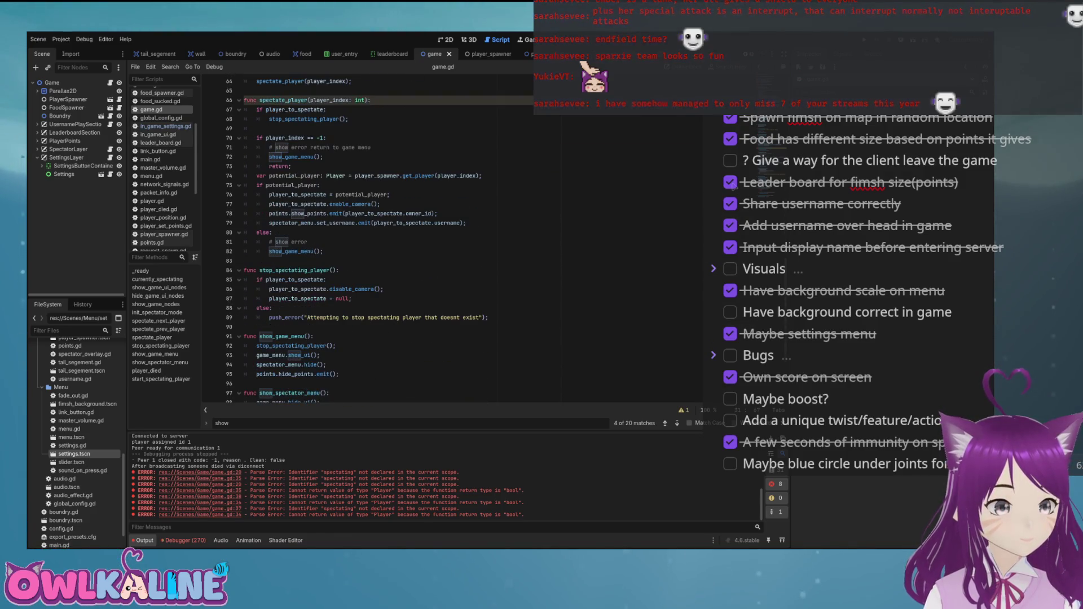
scroll(452, 237, down, 4)
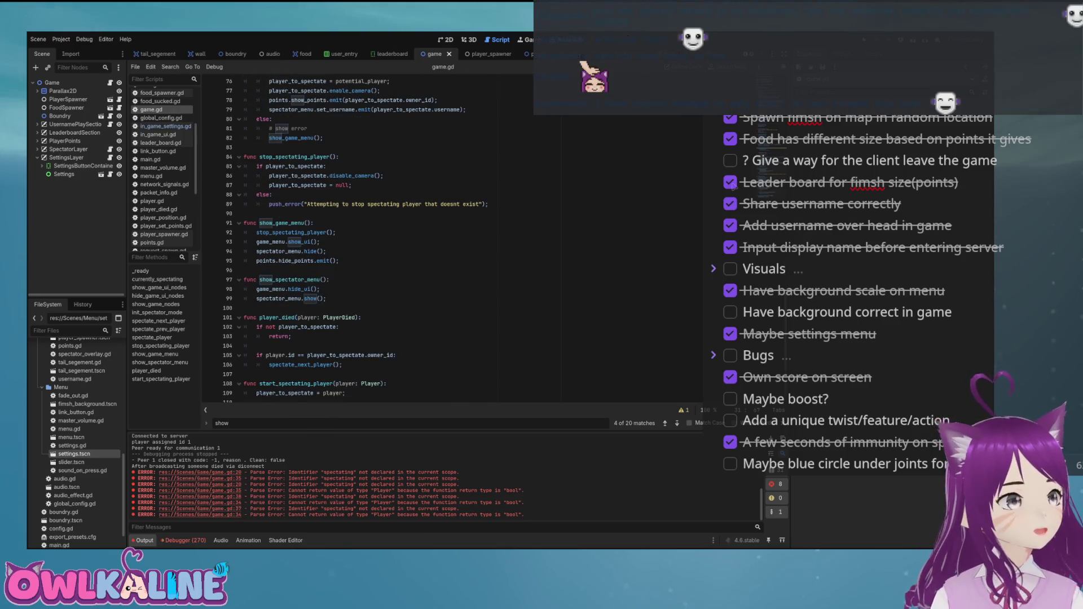
scroll(451, 237, down, 1)
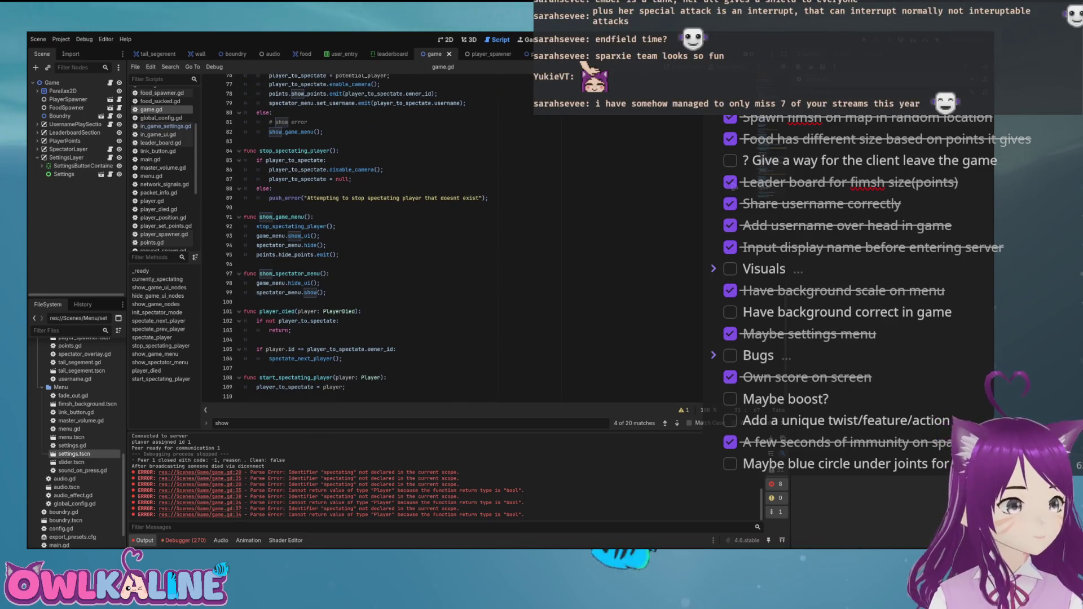
scroll(451, 237, up, 9)
scroll(452, 237, up, 12)
double_click(429, 246)
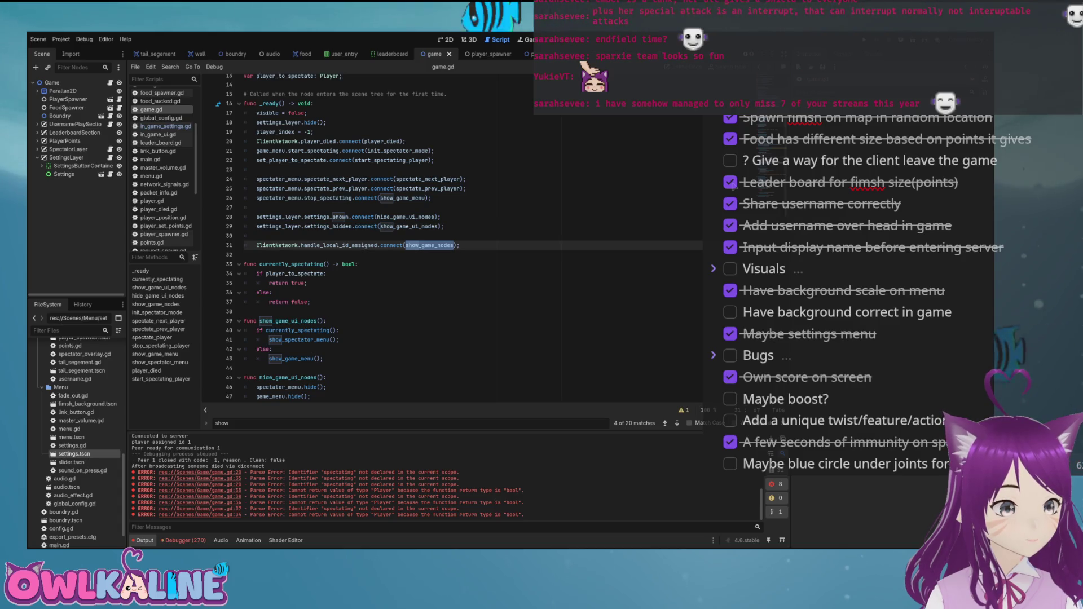
double_click(270, 151)
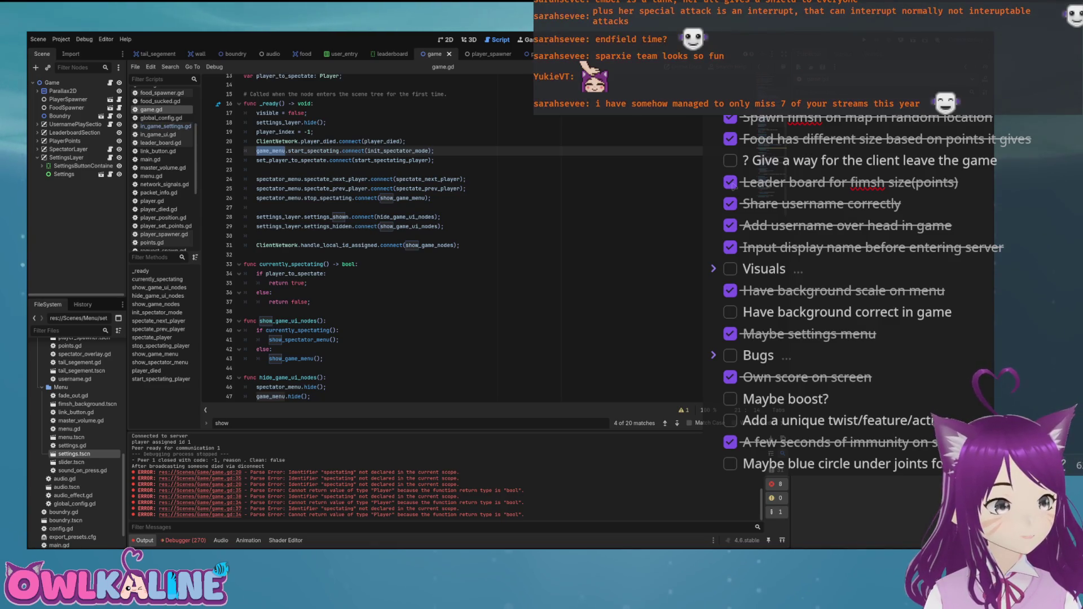
click(294, 169)
scroll(395, 237, up, 1)
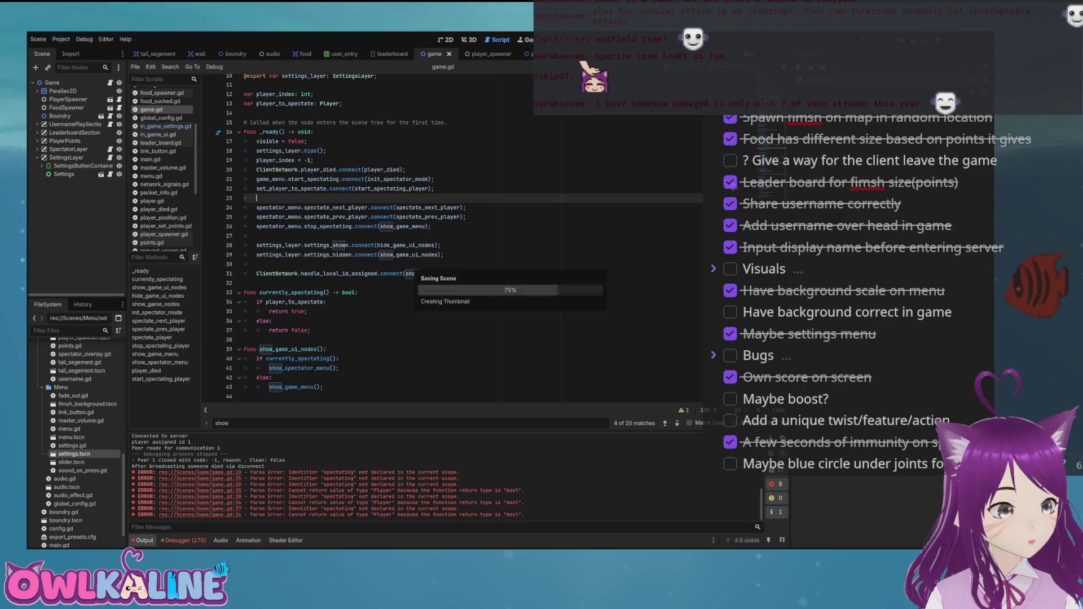
Open in_game_ui.gd and review the play_game and player_died connections in _ready
click(158, 135)
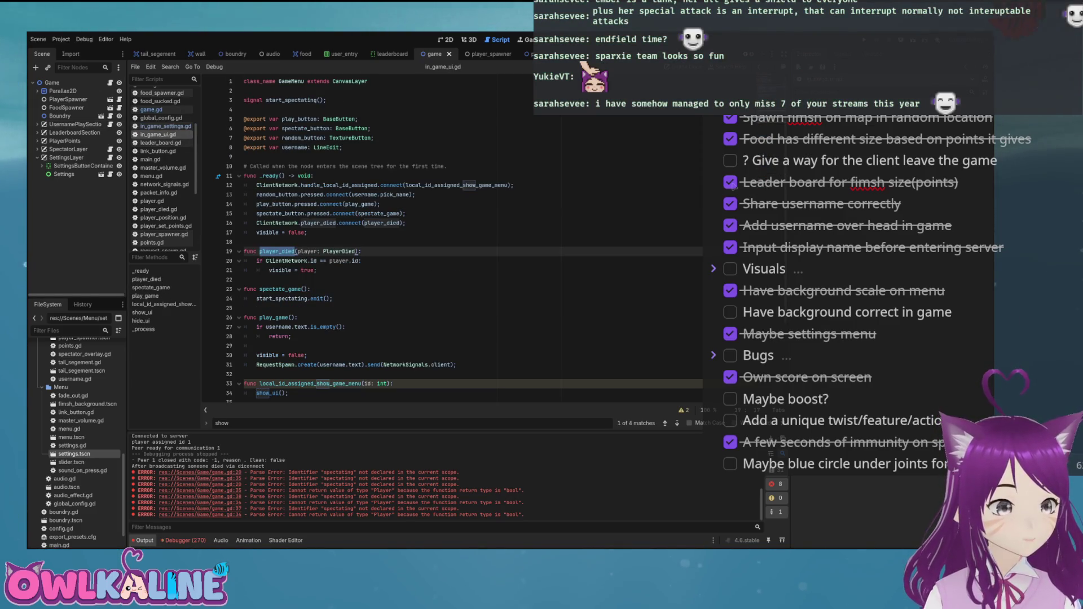
double_click(359, 204)
scroll(451, 236, down, 2)
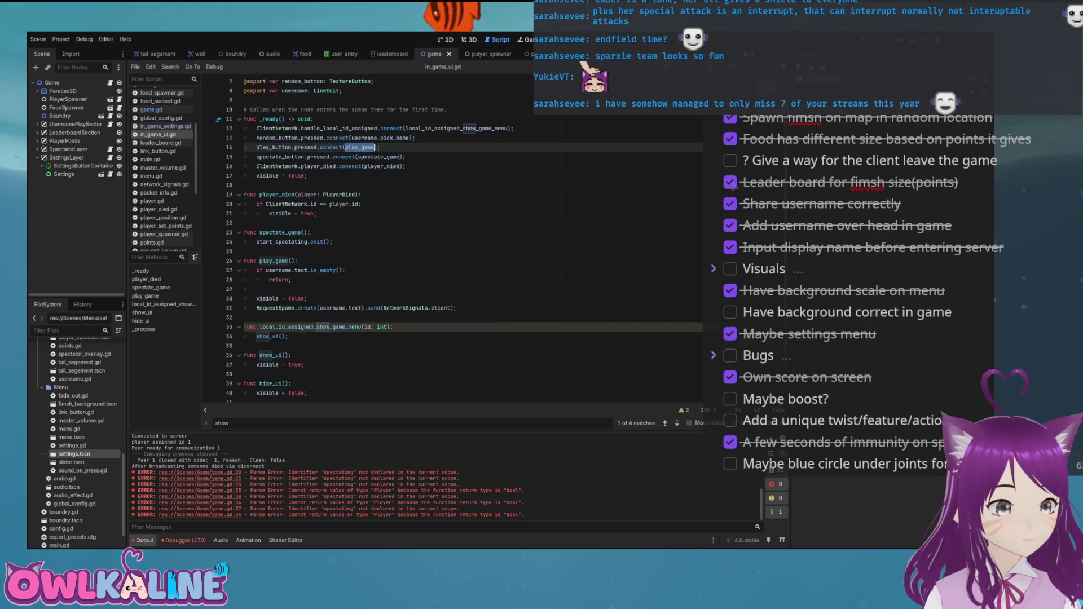
click(308, 299)
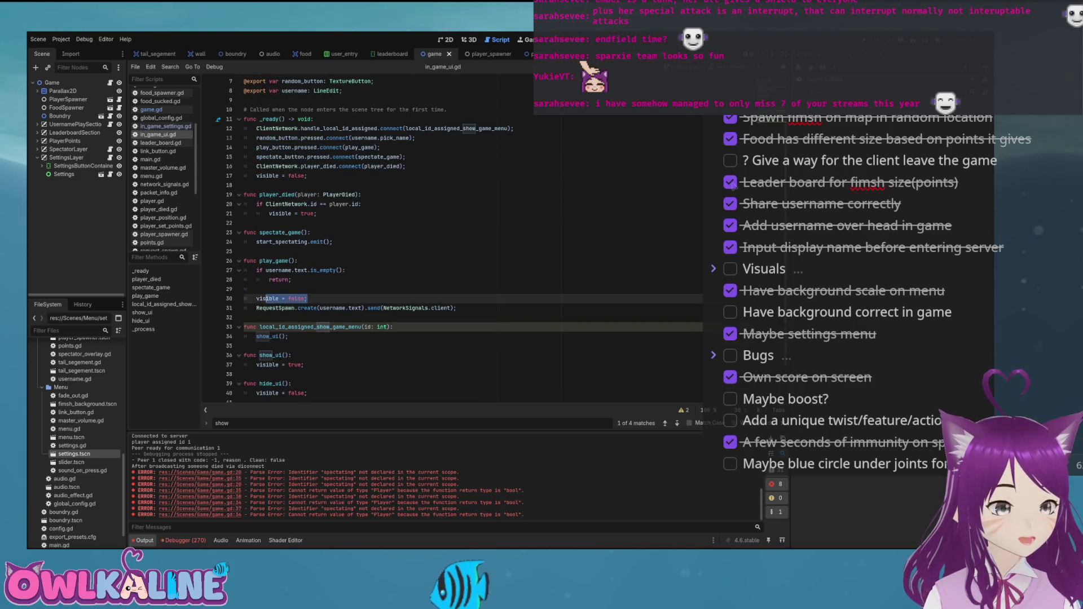
drag(308, 299, 268, 298)
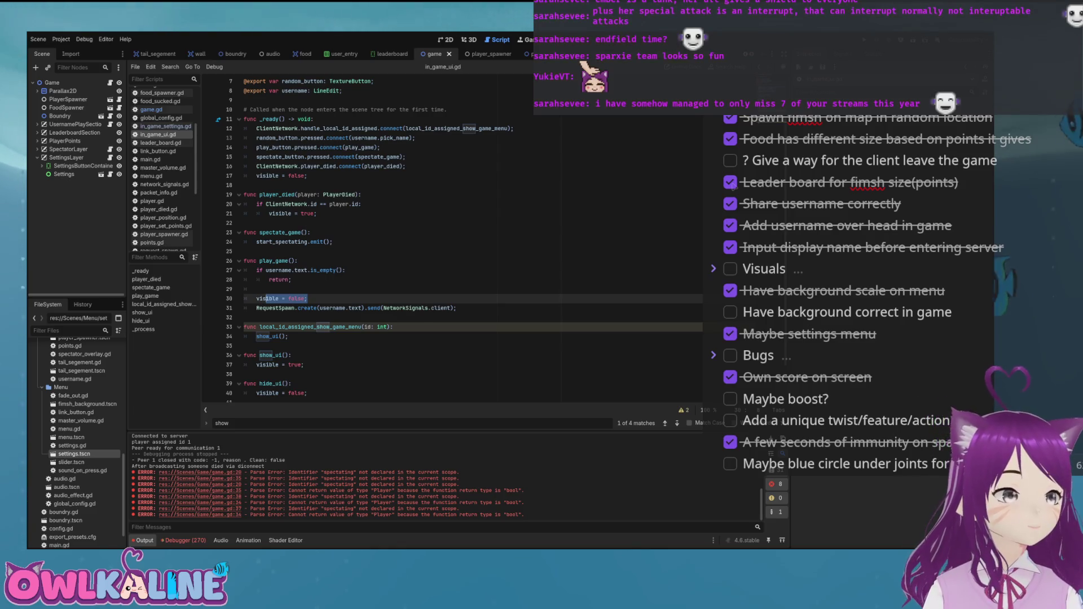
scroll(465, 235, down, 2)
scroll(464, 236, up, 4)
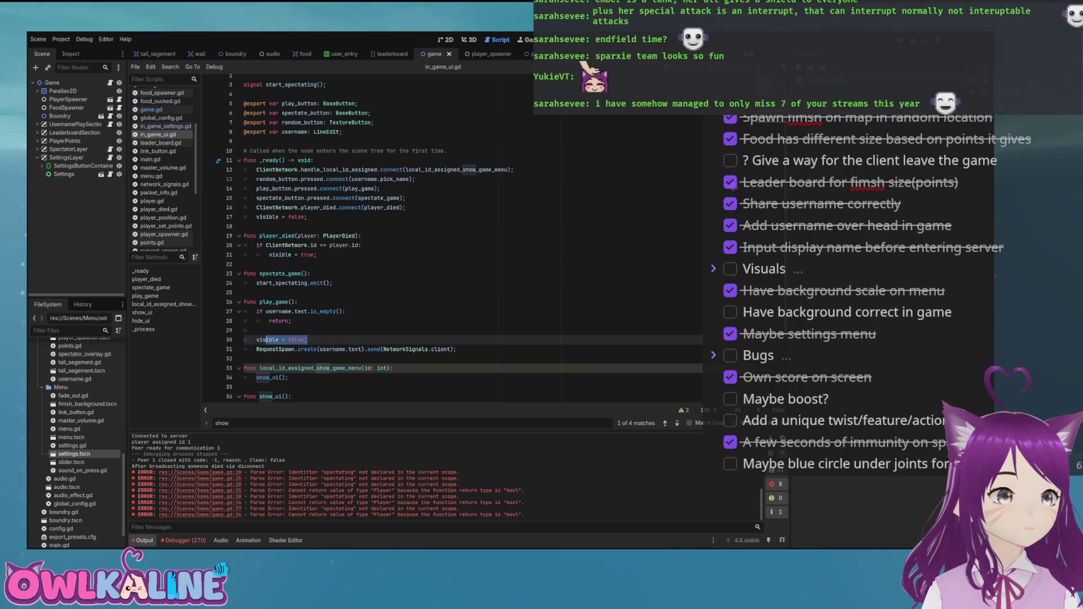
click(326, 208)
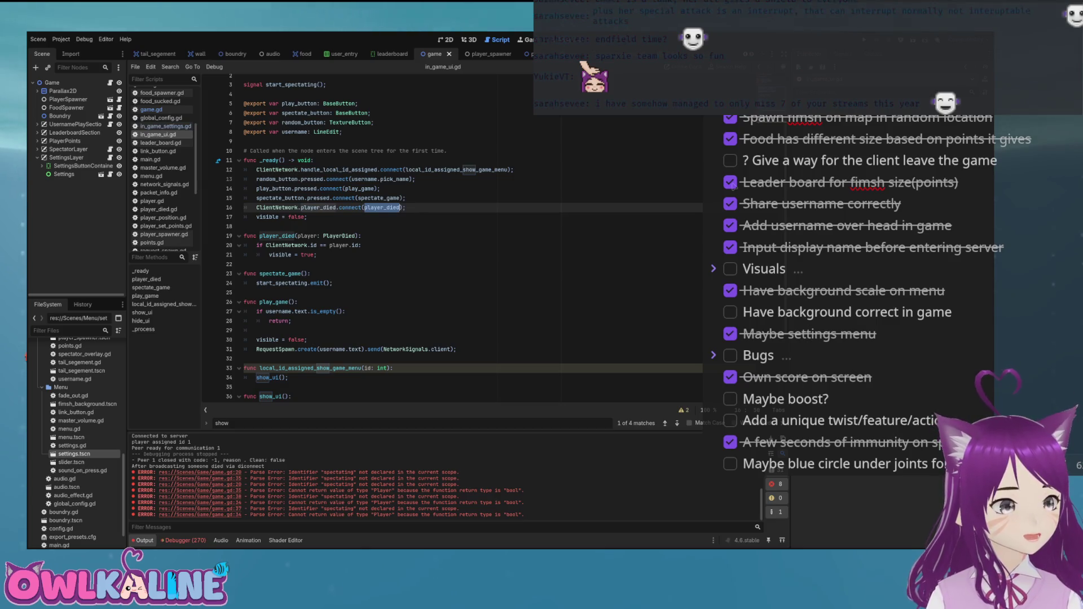
scroll(451, 237, up, 1)
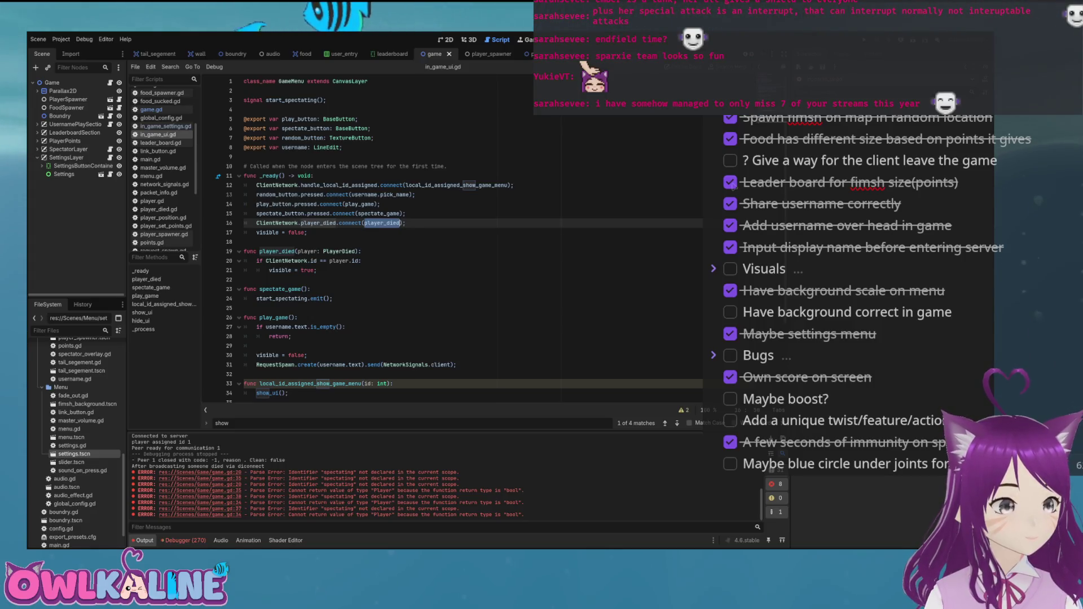
Declare var is_in_game: bool below the exported variables
click(343, 148)
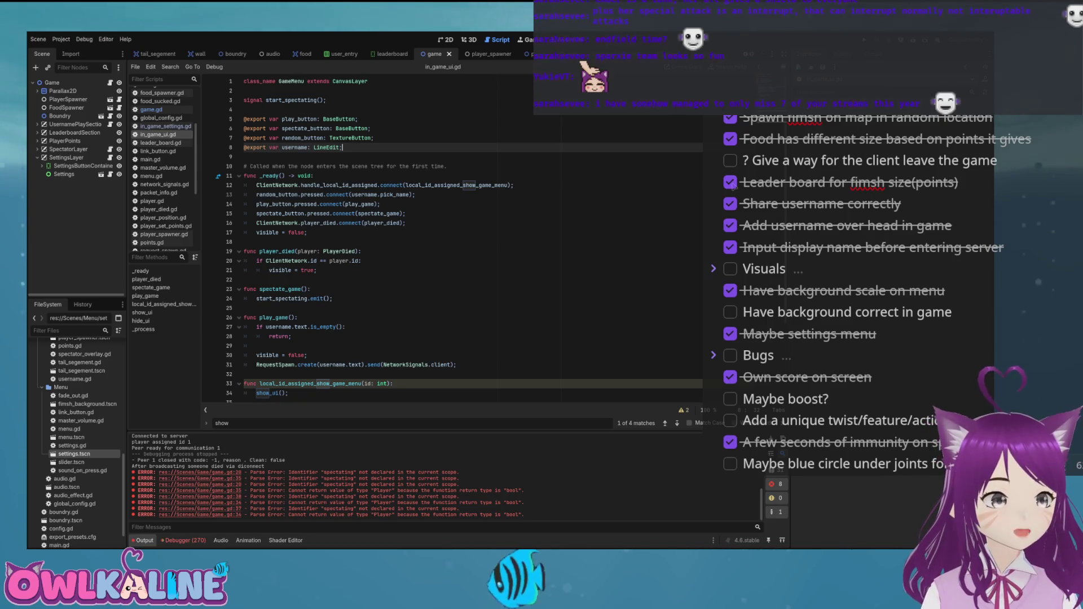
key(Return)
key(Return)
text(var is_in_game: bool)
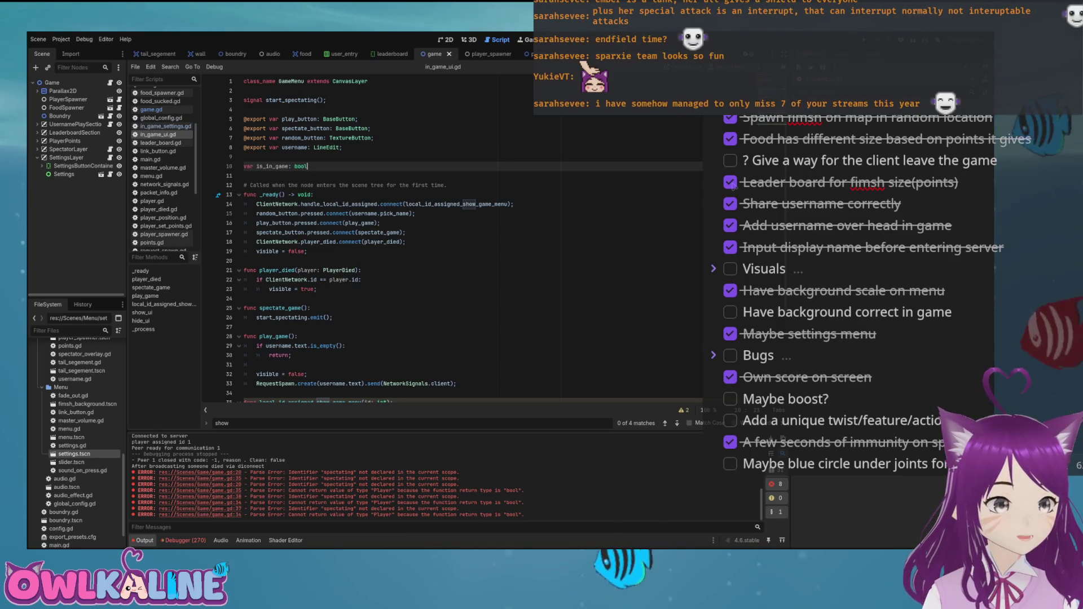
key(Down)
key(Down)
key(Down)
Set is_in_game = false in _ready() and in player_died()
key(End)
key(Return)
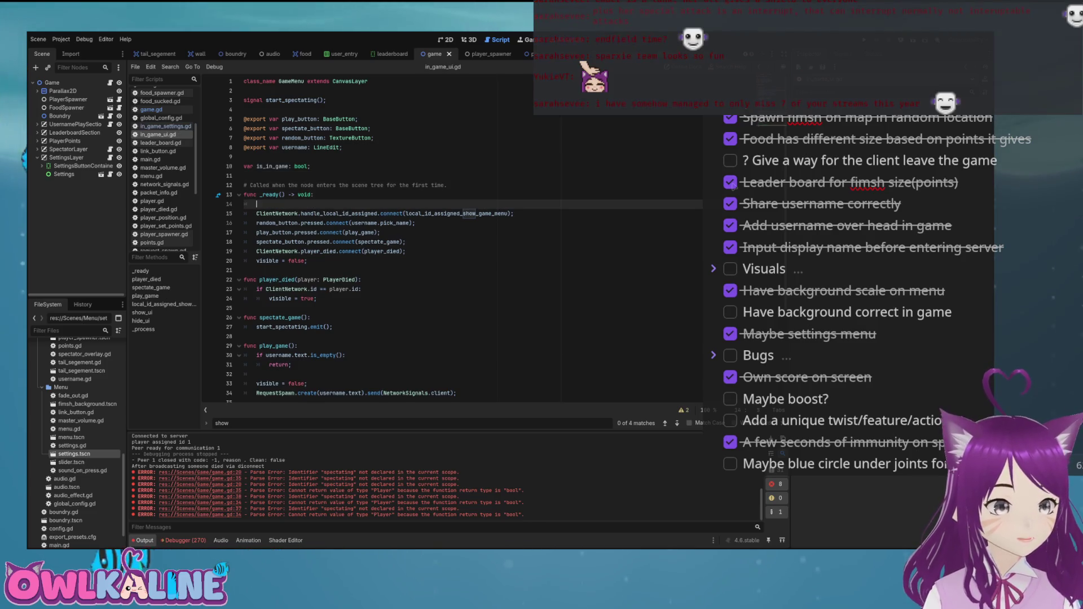
text(is_in_game = false;)
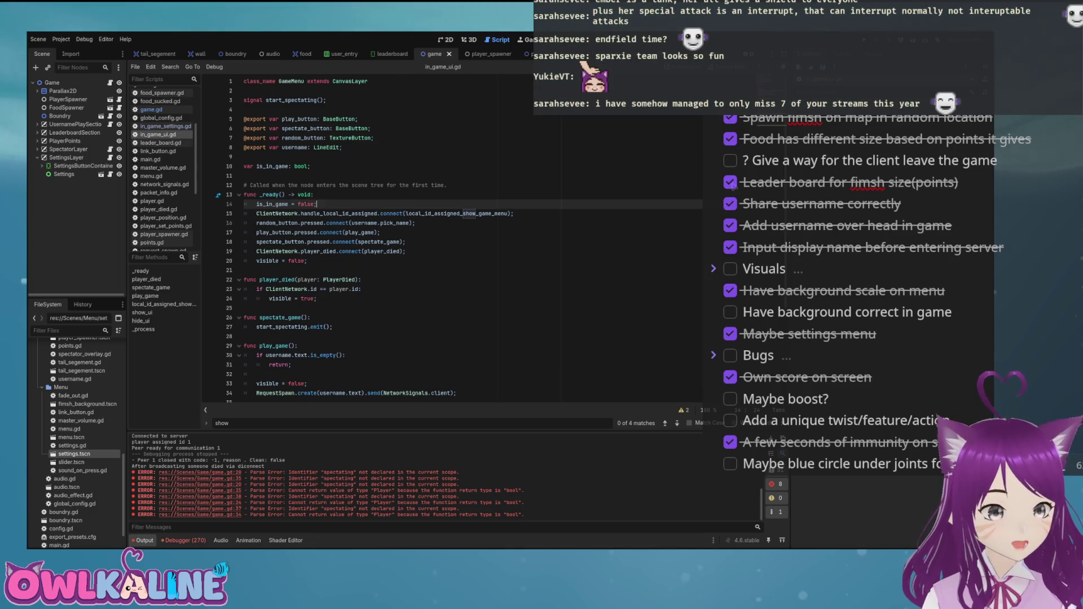
scroll(452, 237, down, 2)
key(Return)
text(is_in_game =)
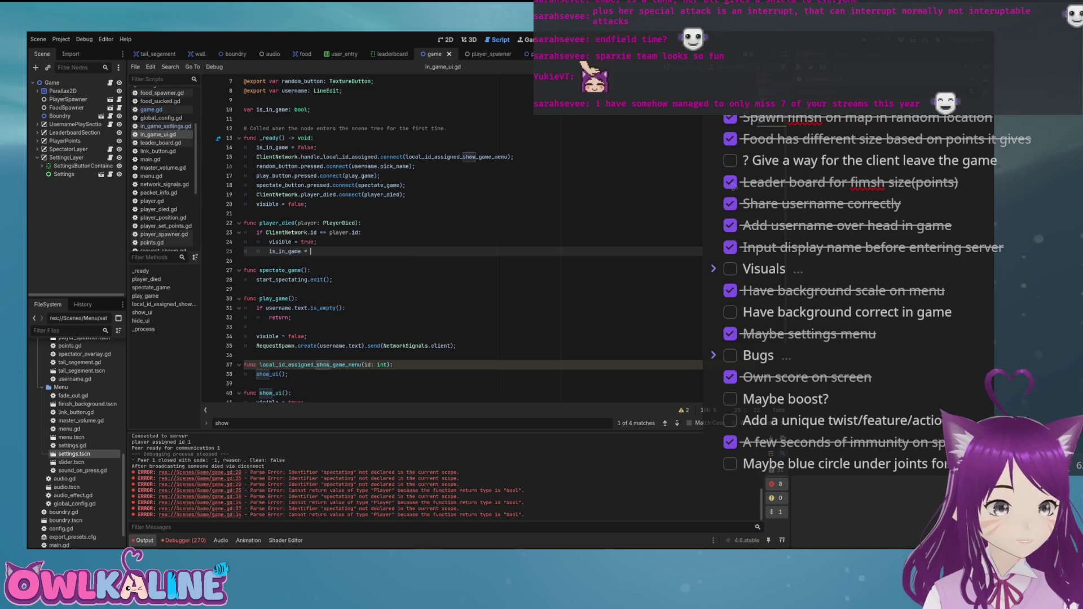
text(se;)
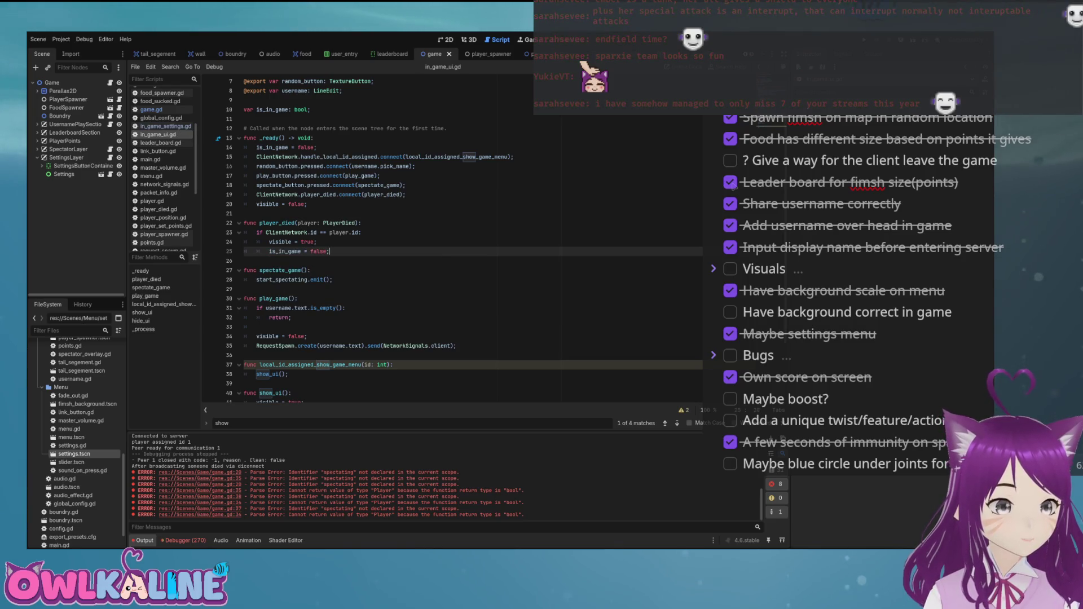
Add the is_in_game = true assignment under visible = false in play_game()
scroll(451, 237, down, 2)
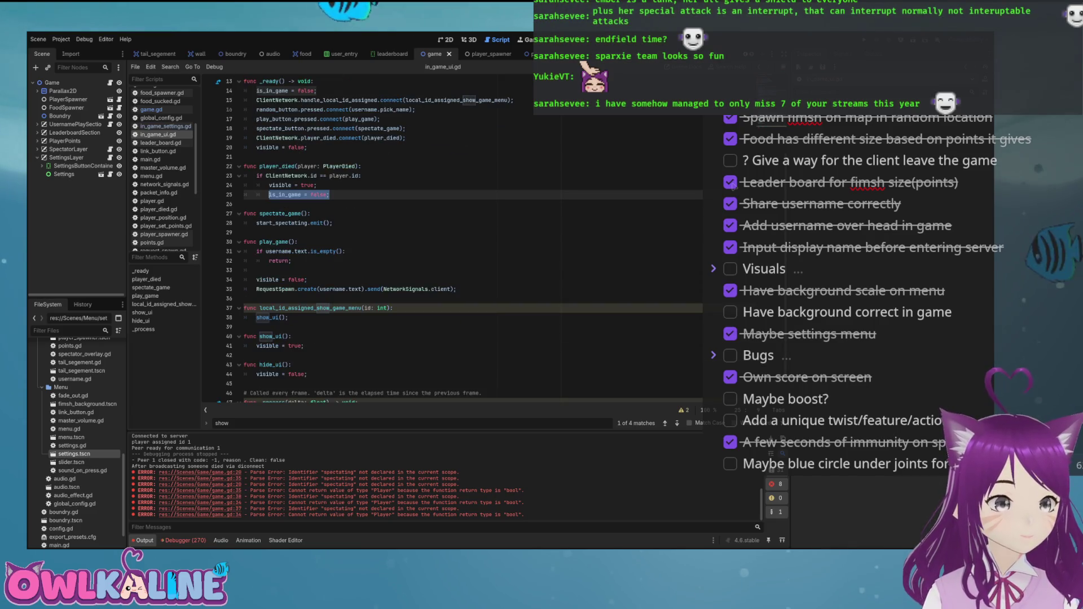
click(307, 280)
key(Return)
text(is_in_game = false;)
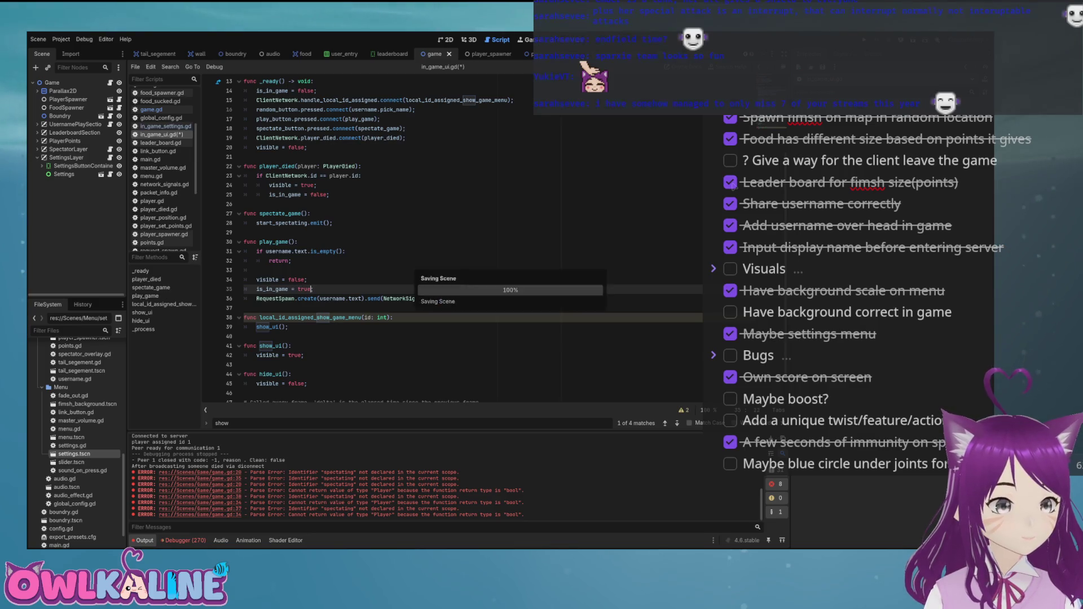
scroll(451, 237, down, 1)
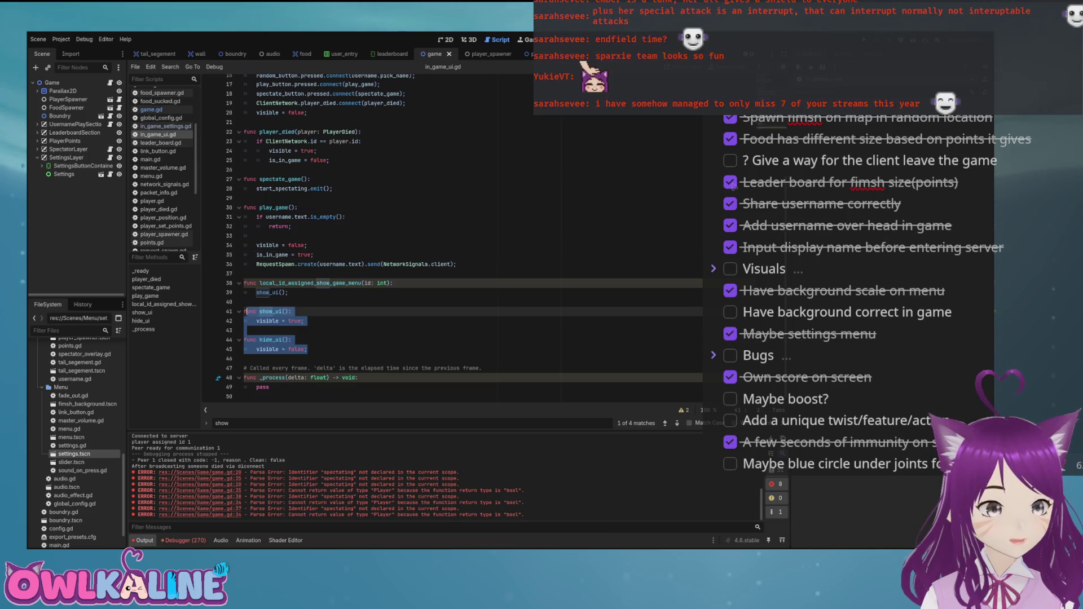
click(288, 292)
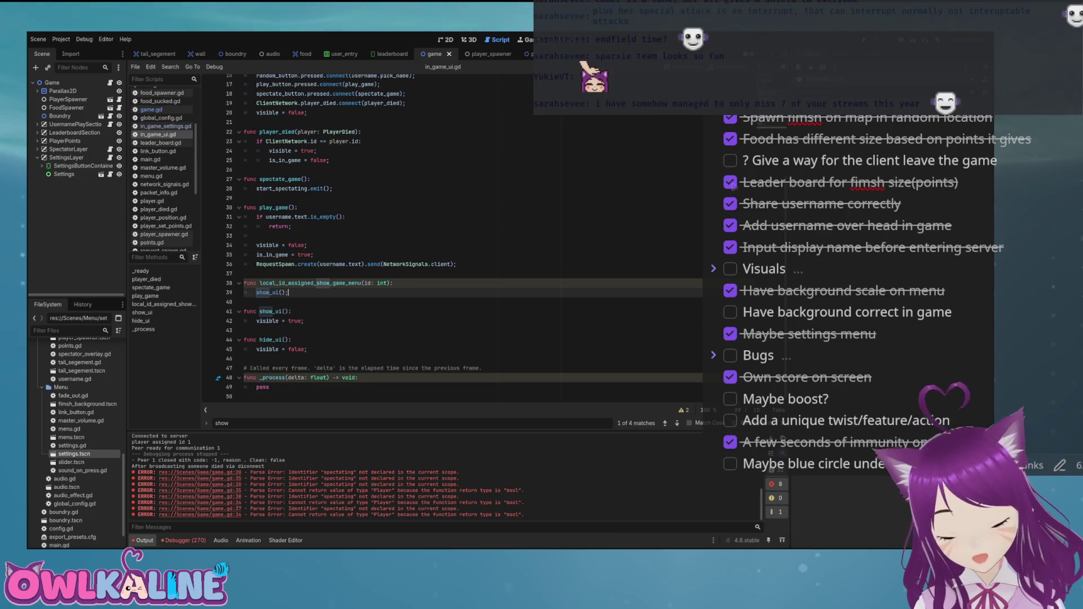
scroll(452, 237, up, 5)
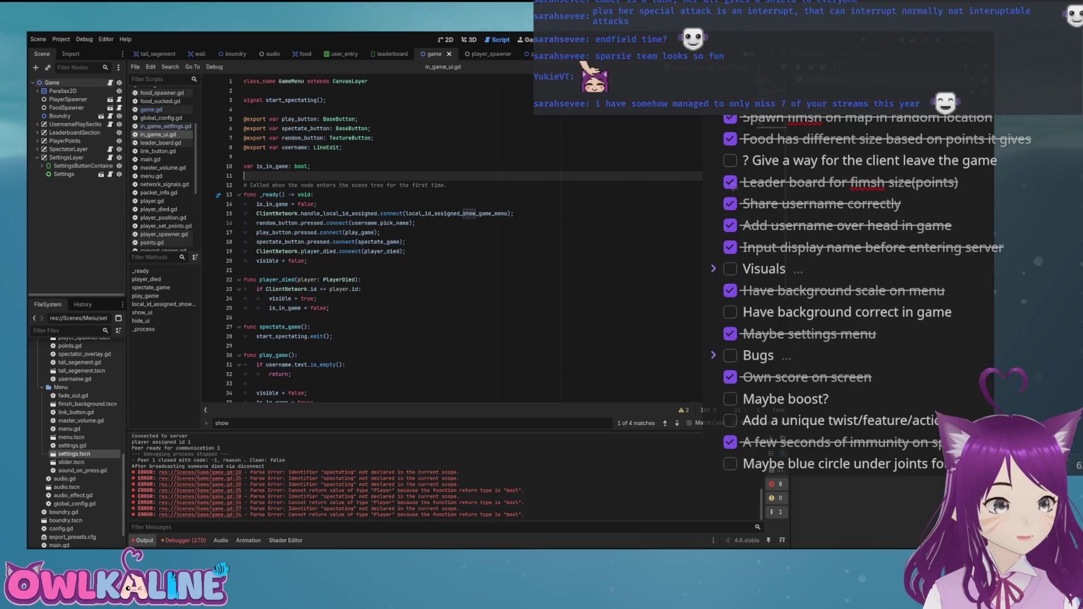
click(151, 109)
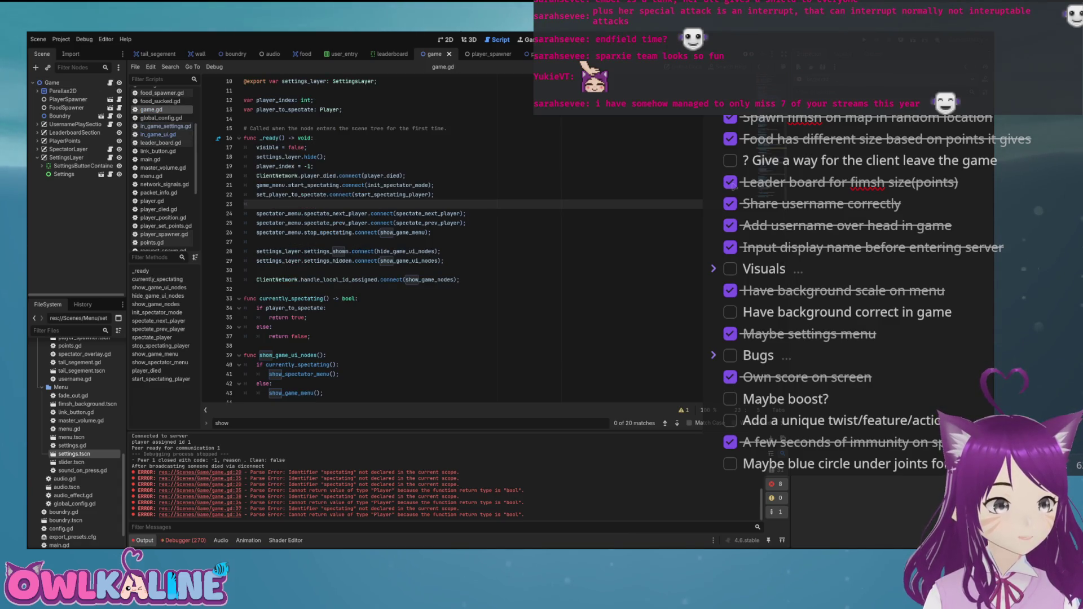
Change line 42 to 'elif not game_menu.is_in_game:' calling show_game_menu(), save, and run with F5
scroll(451, 237, down, 4)
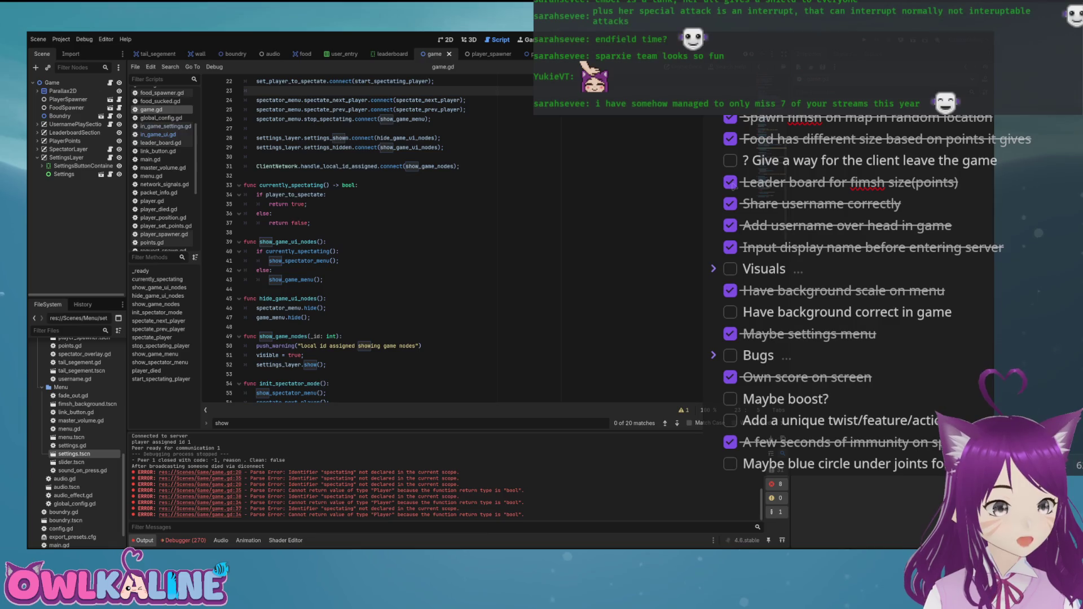
scroll(367, 237, down, 1)
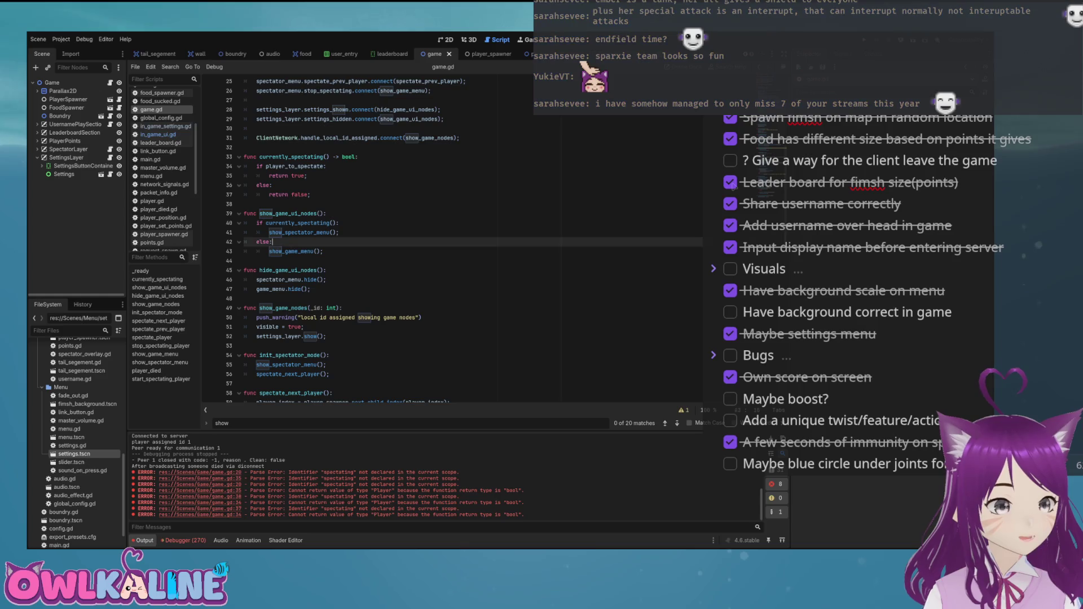
key(Return)
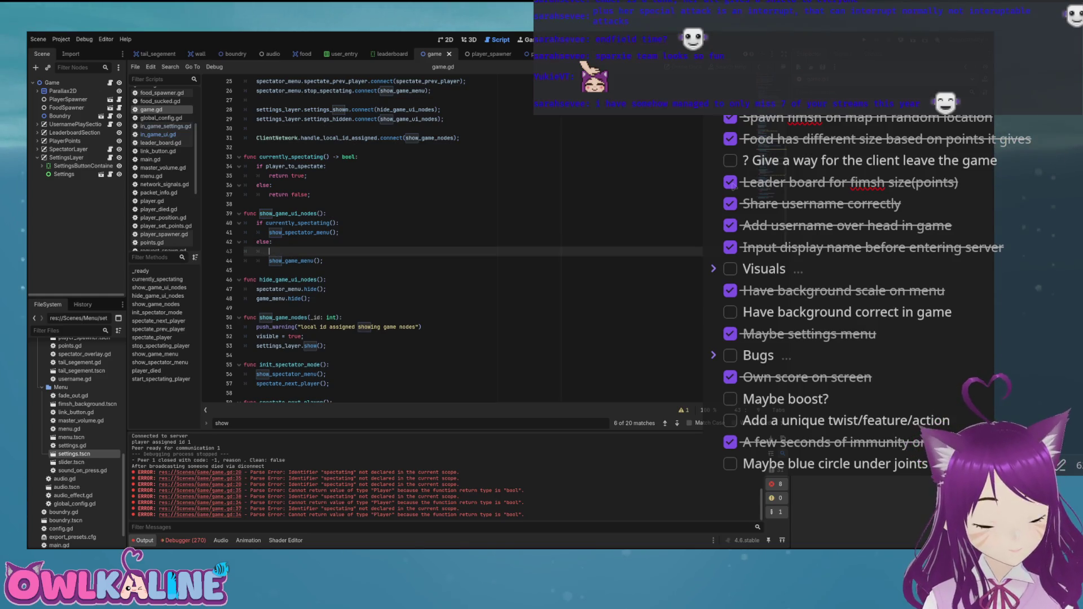
key(BackSpace)
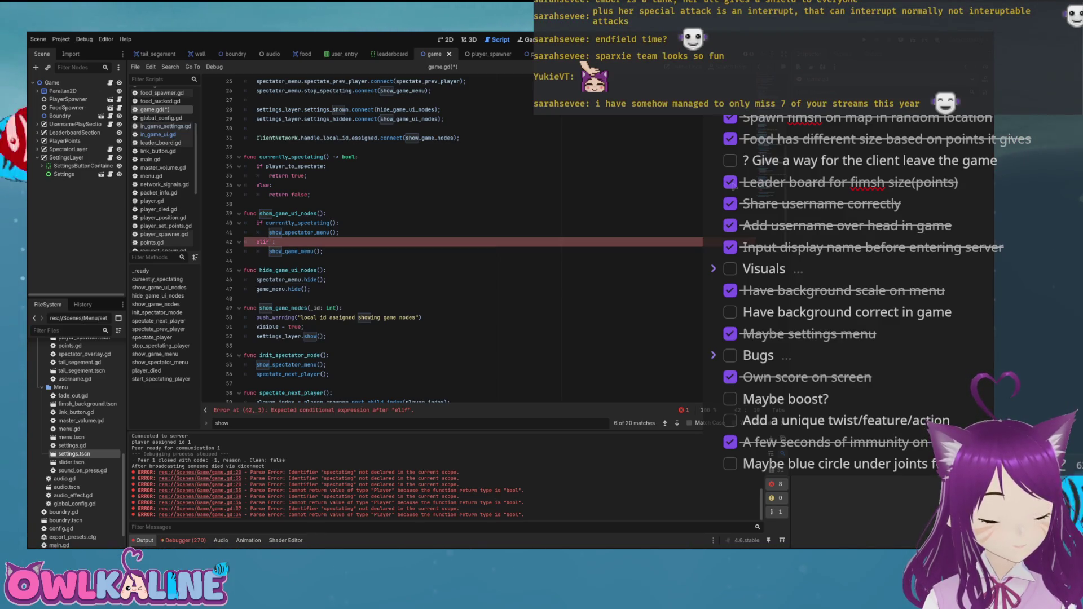
text(game_menu.i)
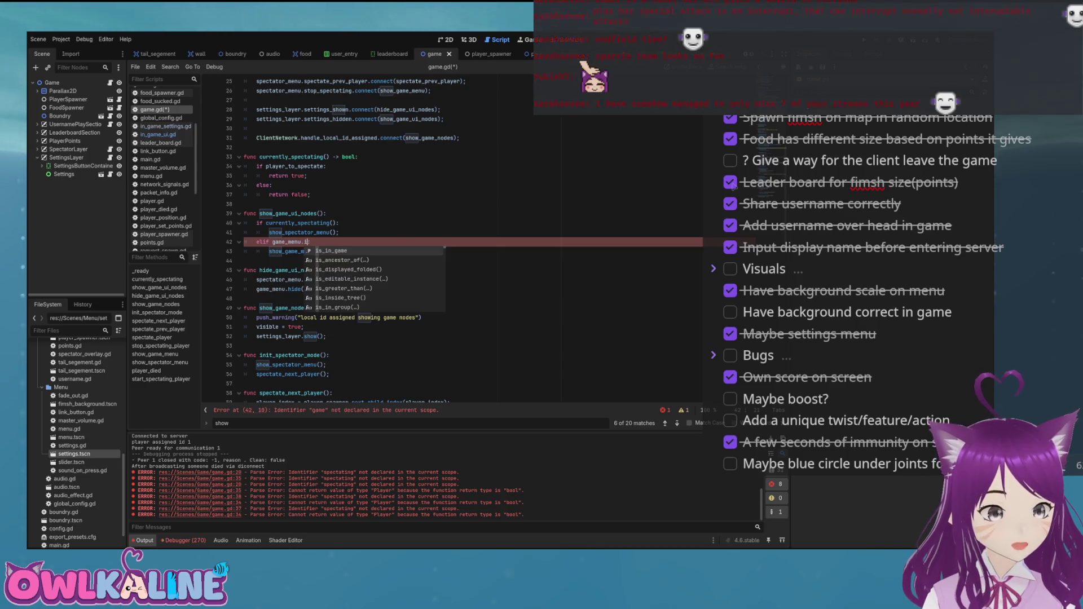
key(Return)
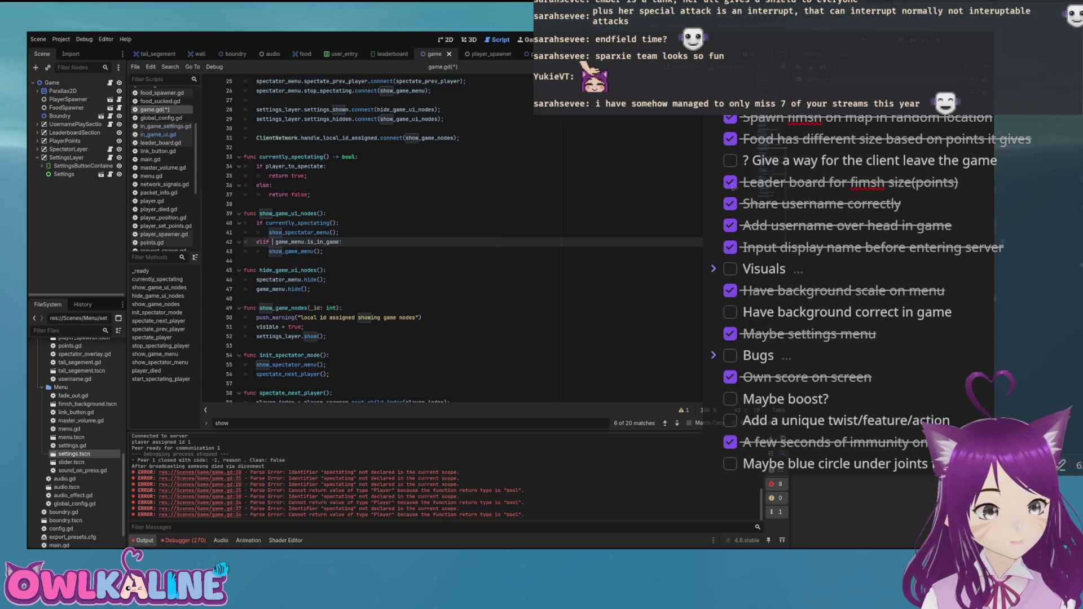
key(ctrl+s)
text(how_game_menu();)
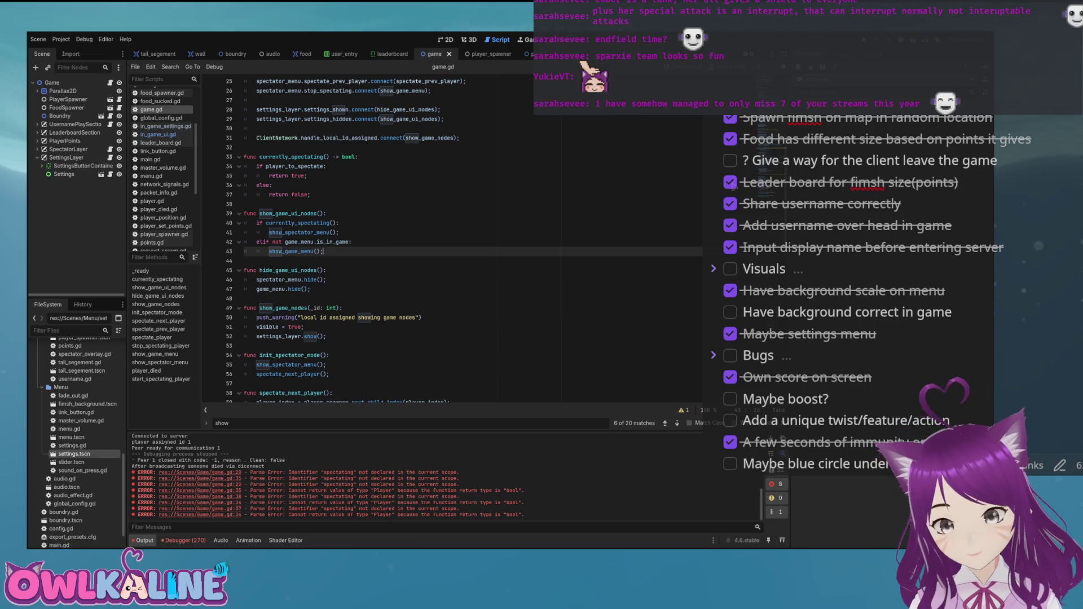
key(F5)
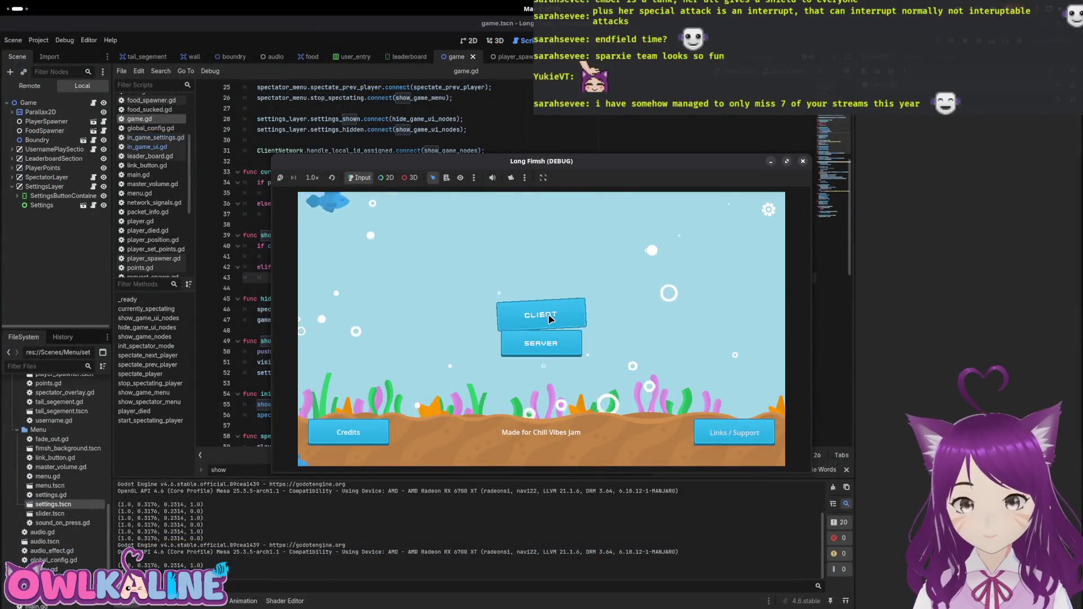
Join the running game as CLIENT, move its window aside, and bring the Godot editor forward
click(549, 314)
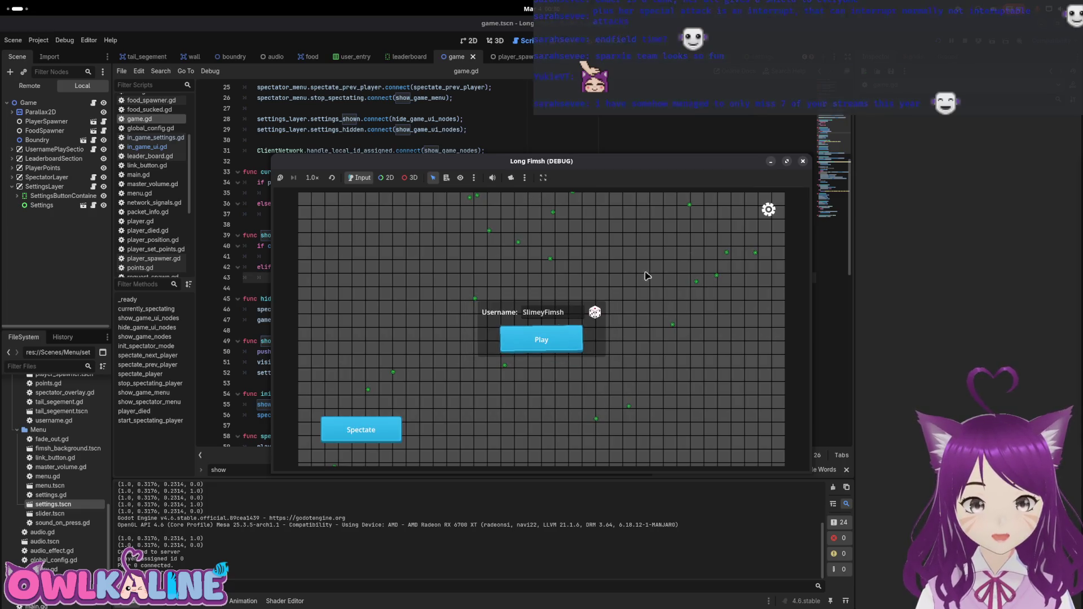
drag(663, 170, 857, 175)
key(super)
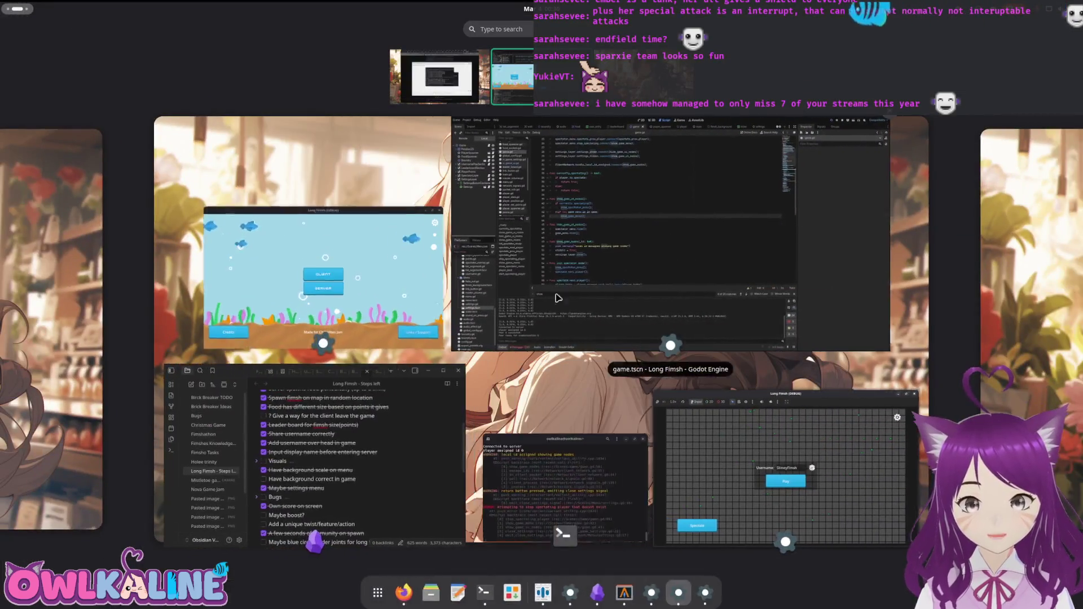
click(623, 341)
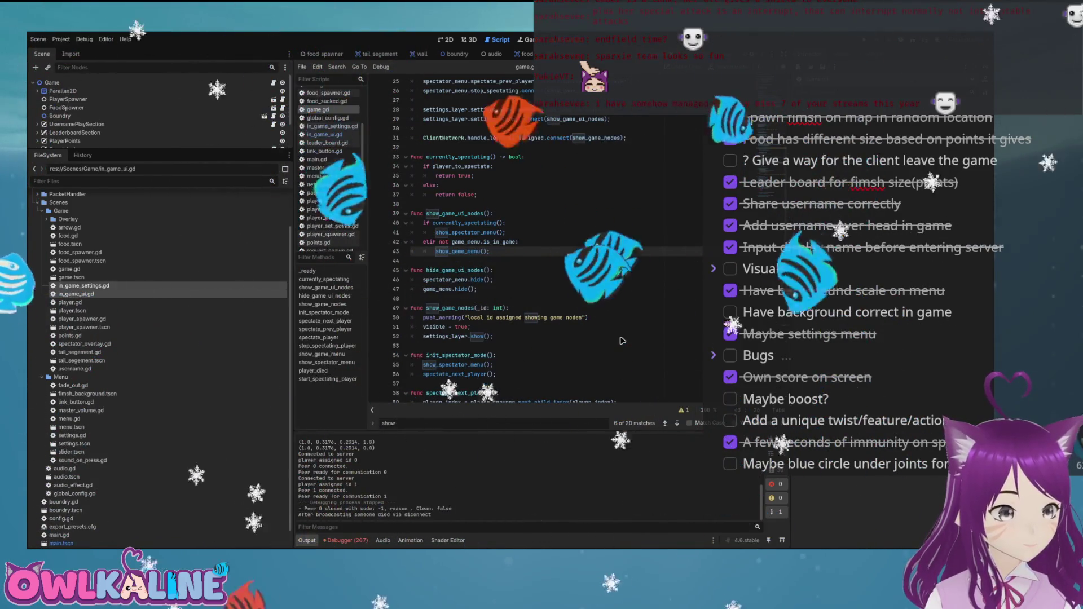
Move in_game_settings.gd, in_game_ui.gd, points.gd, spectator_overlay.gd and username.gd into Overlay, then rerun the project
key(alt+Left)
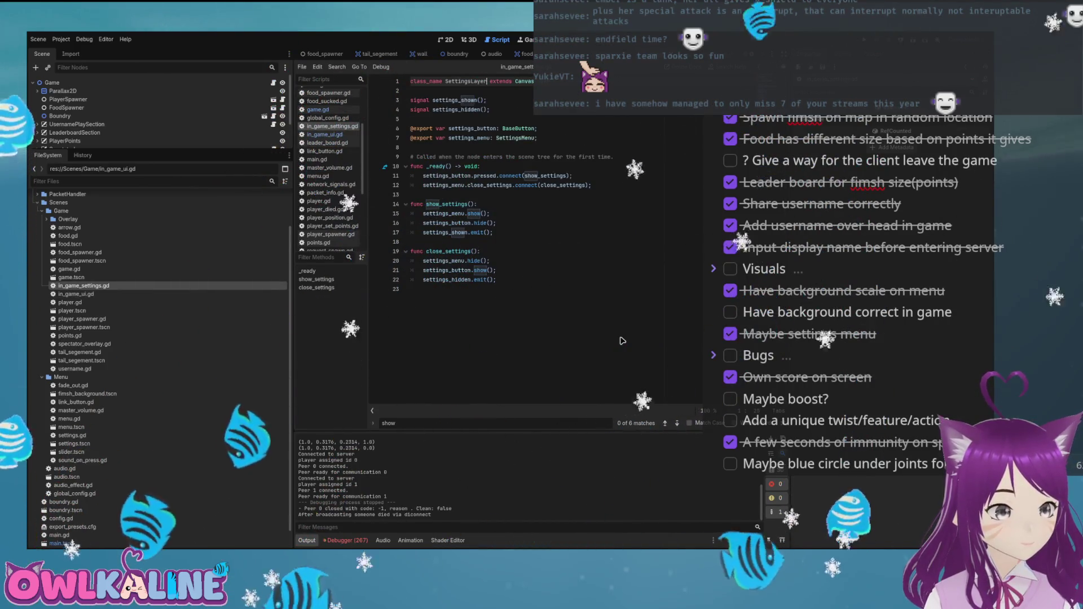
key(ctrl+Tab)
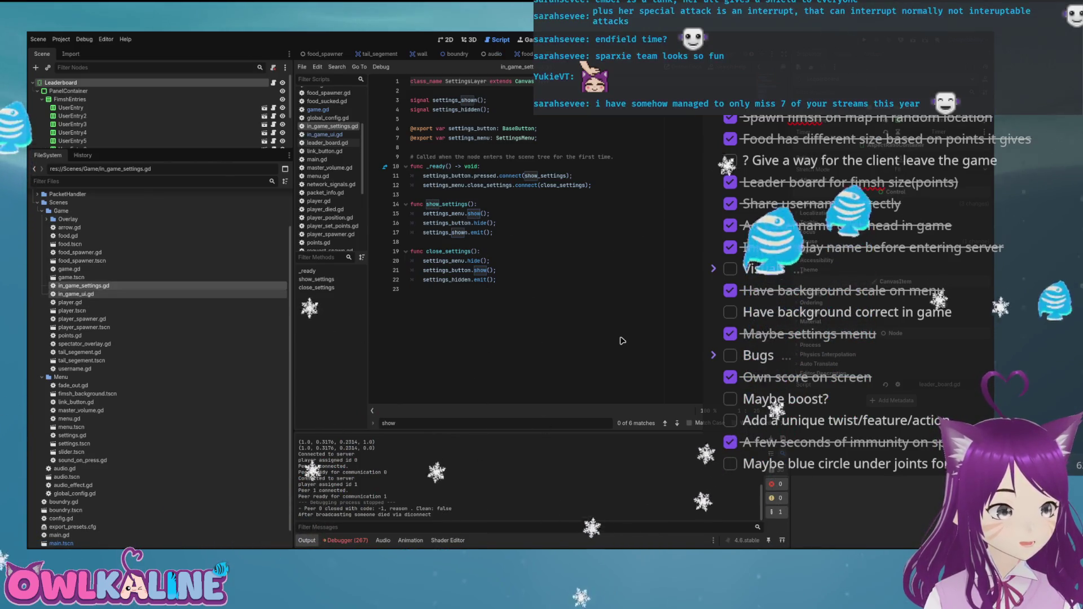
drag(84, 286, 80, 220)
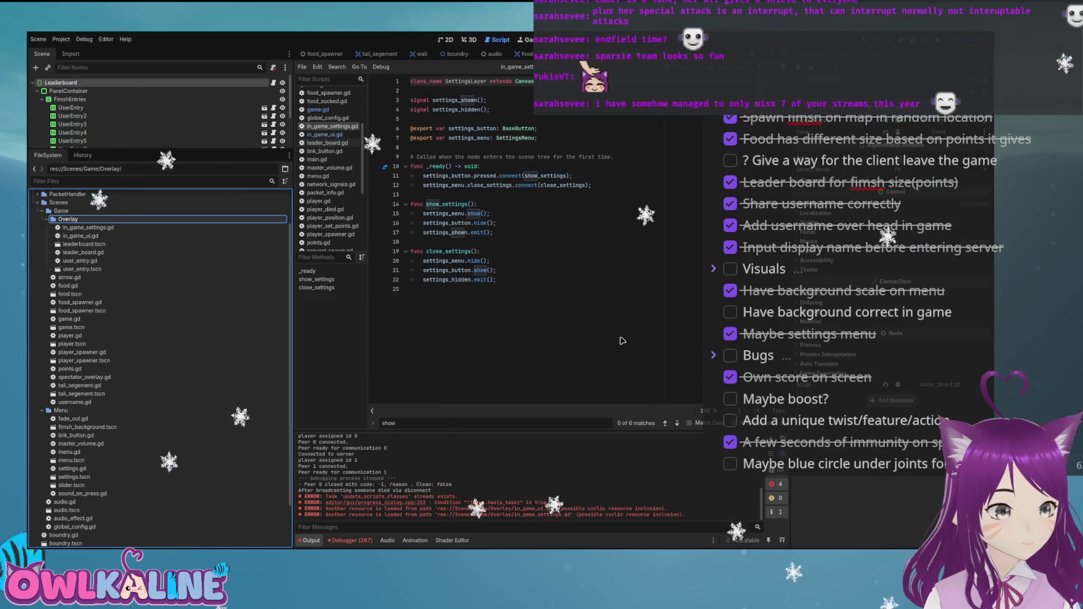
key(Left)
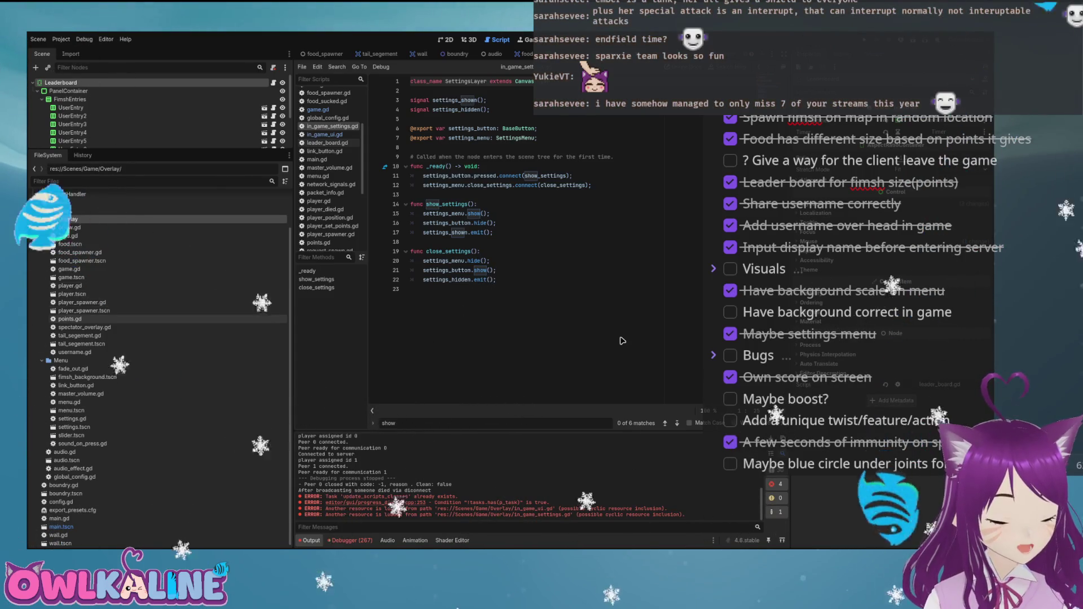
click(70, 318)
drag(77, 243, 68, 219)
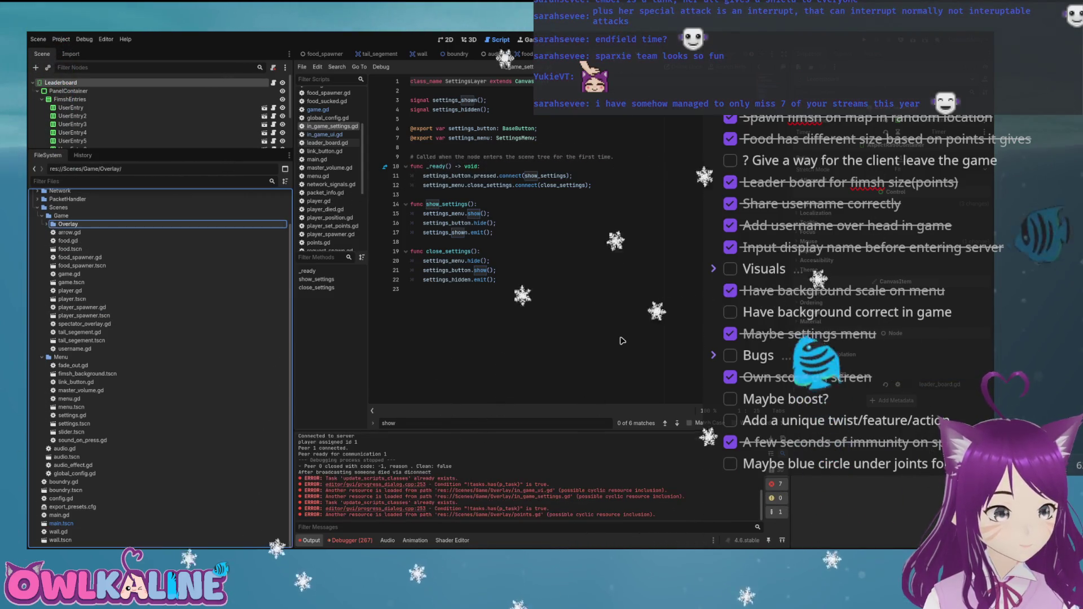
drag(82, 324, 67, 224)
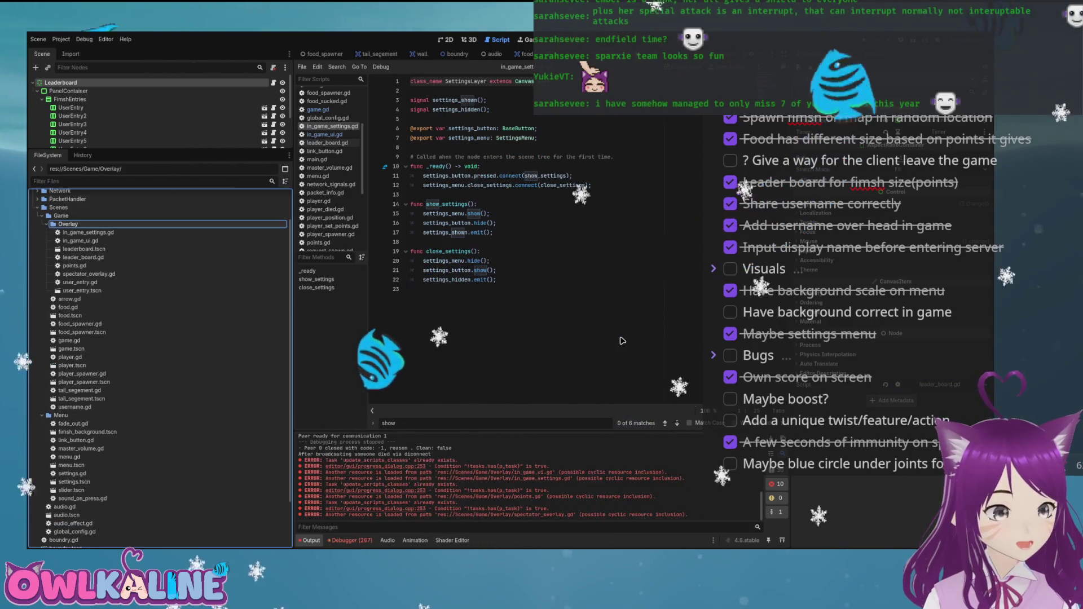
drag(70, 407, 91, 362)
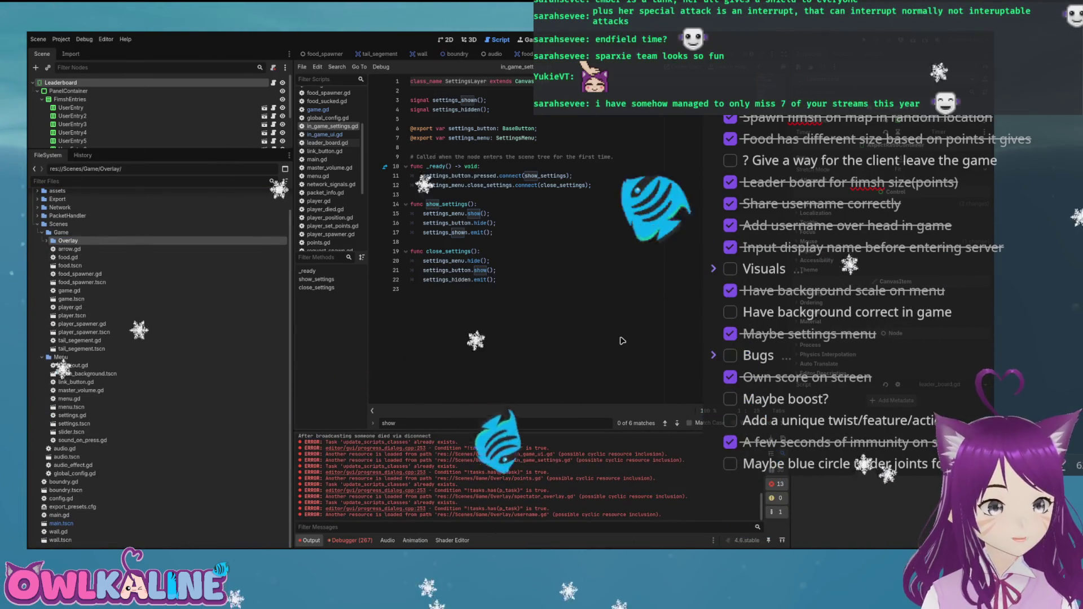
key(F5)
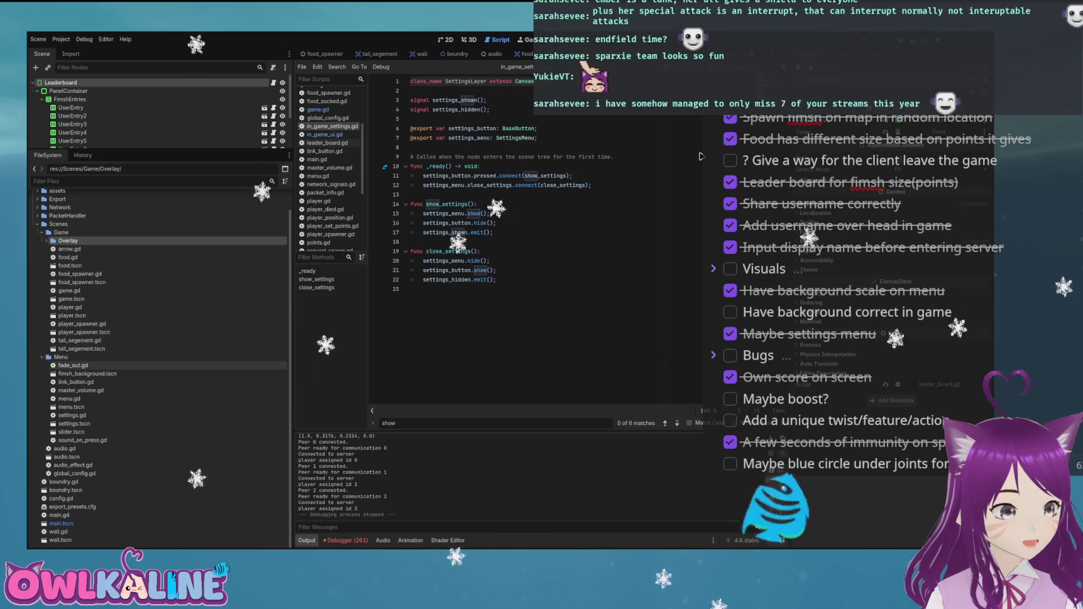
Browse the Menu folder files, then open audio.gd in the script editor
click(73, 366)
click(87, 374)
click(76, 382)
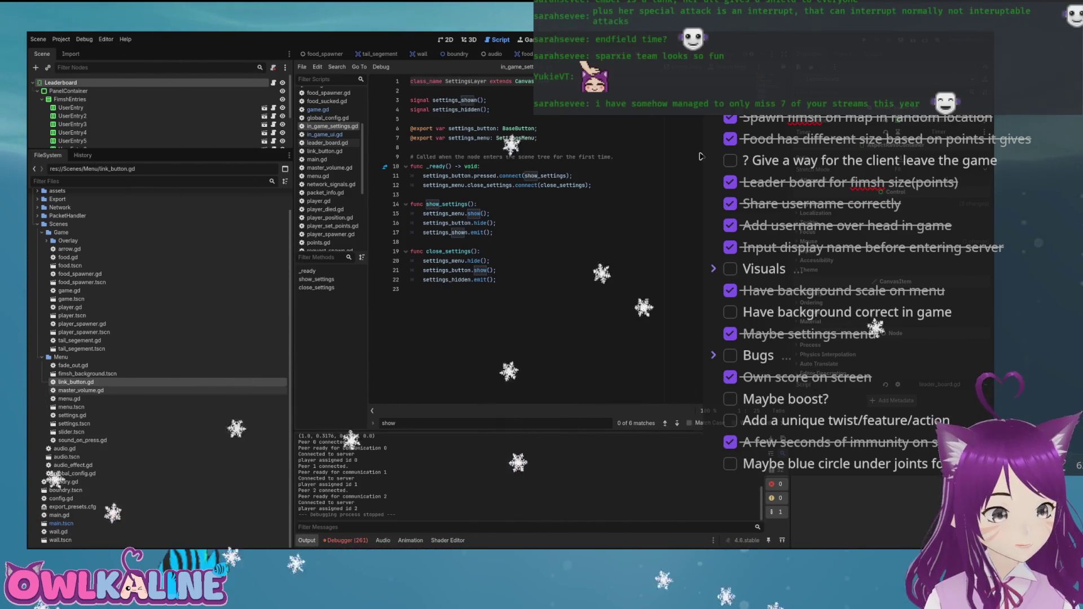
key(Down)
key(Down)
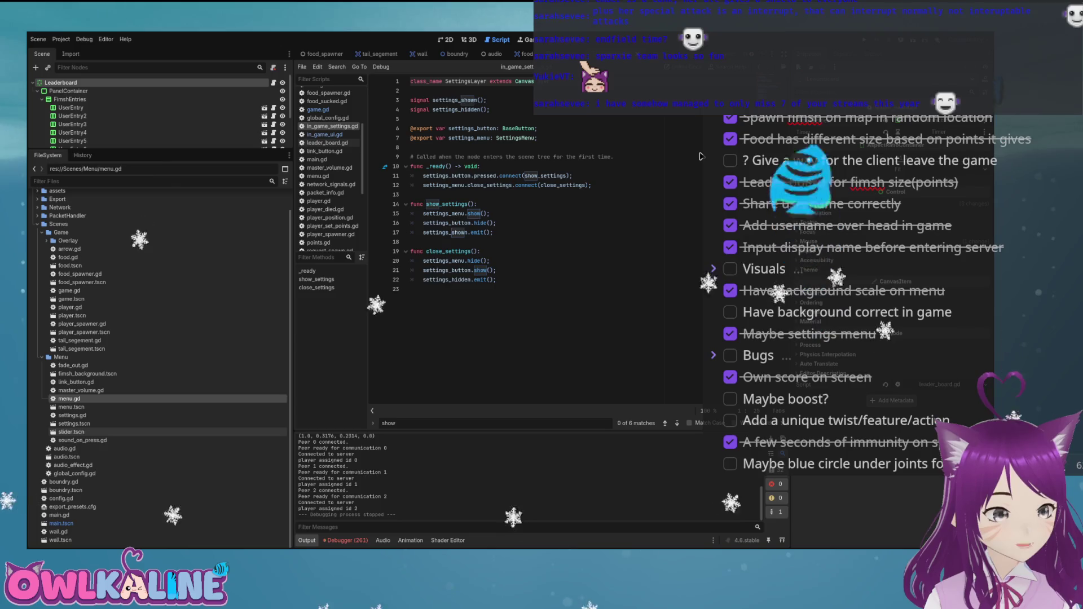
click(83, 440)
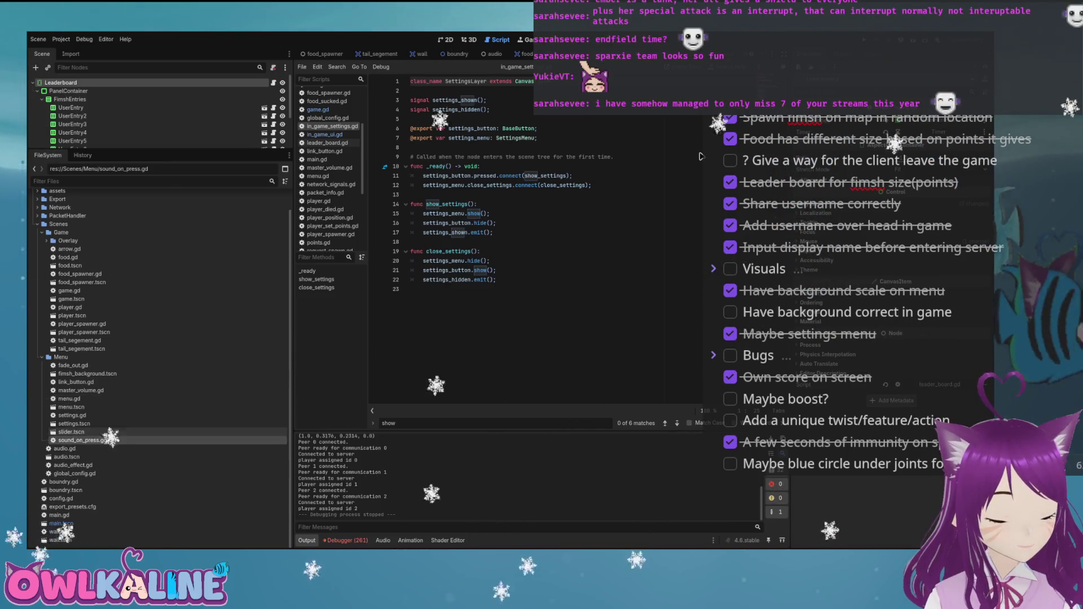
key(Left)
key(Left)
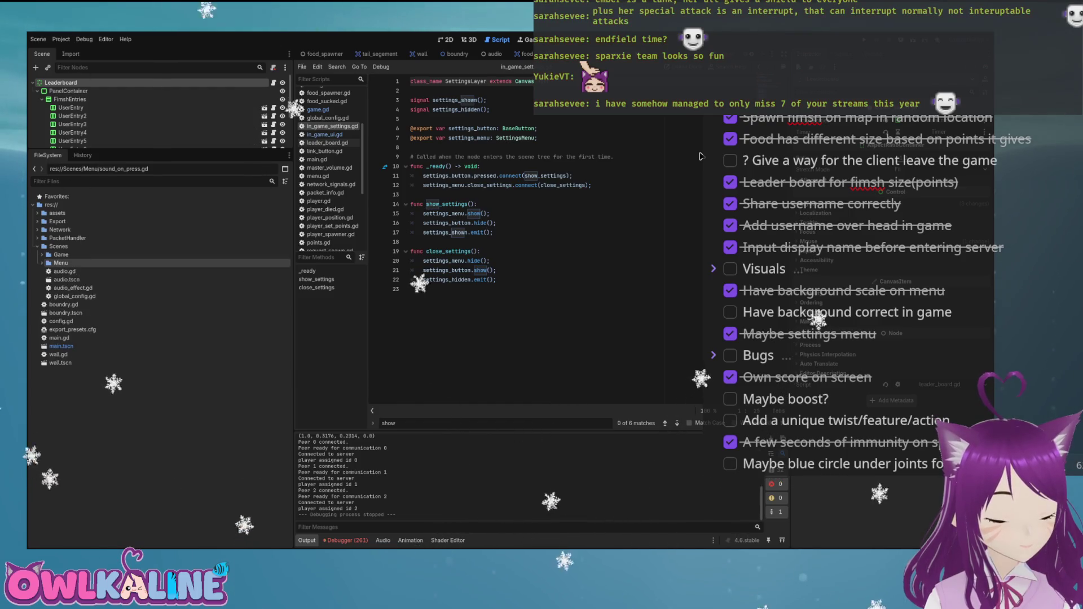
key(Down)
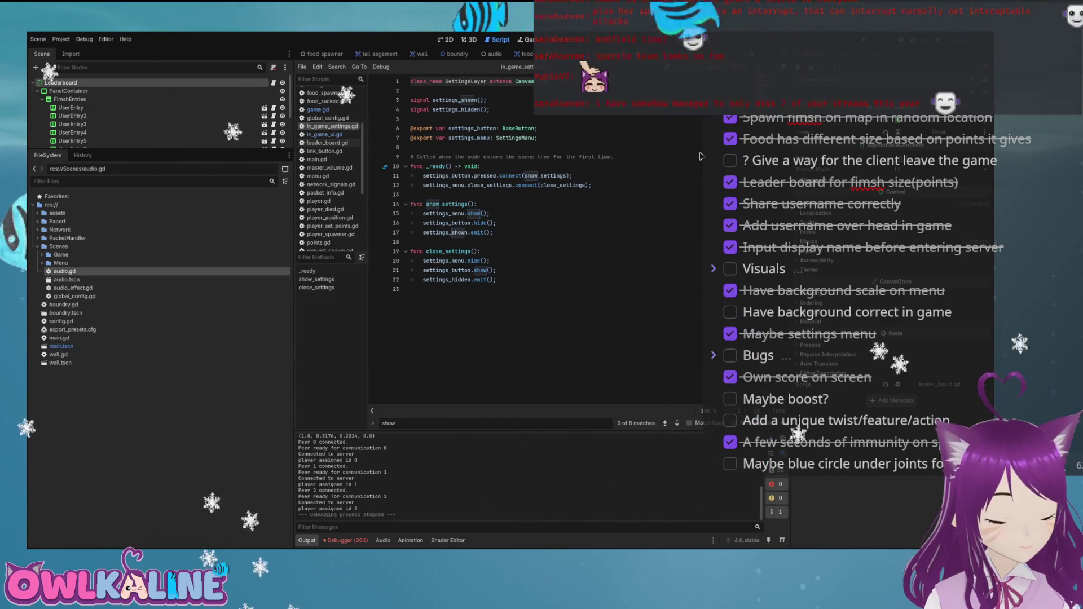
key(Return)
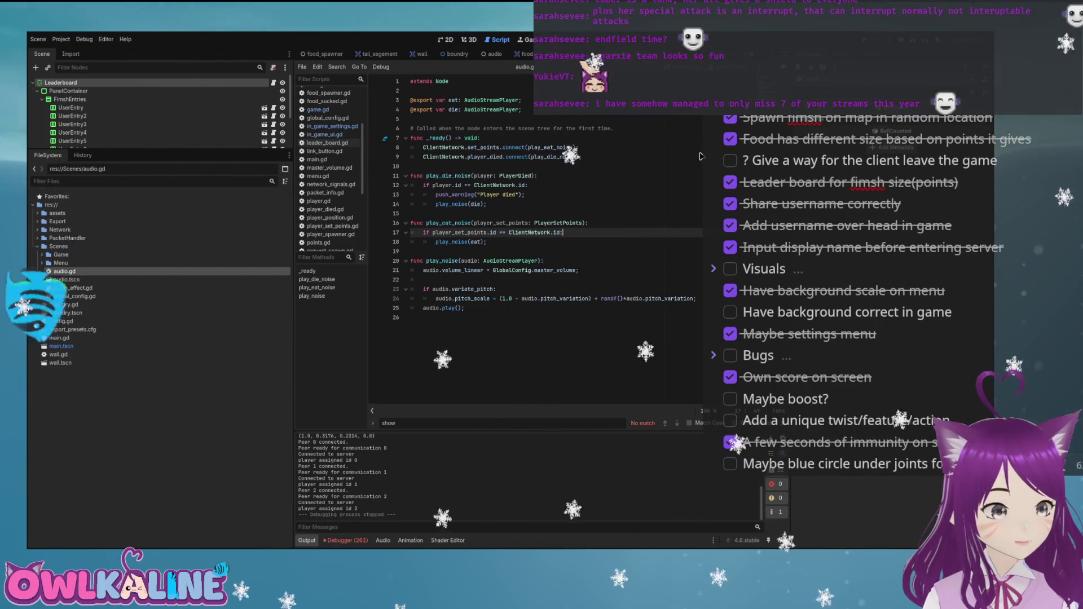
Collapse the Scenes folder and select boundry.gd and boundry.tscn for moving
key(Left)
key(Left)
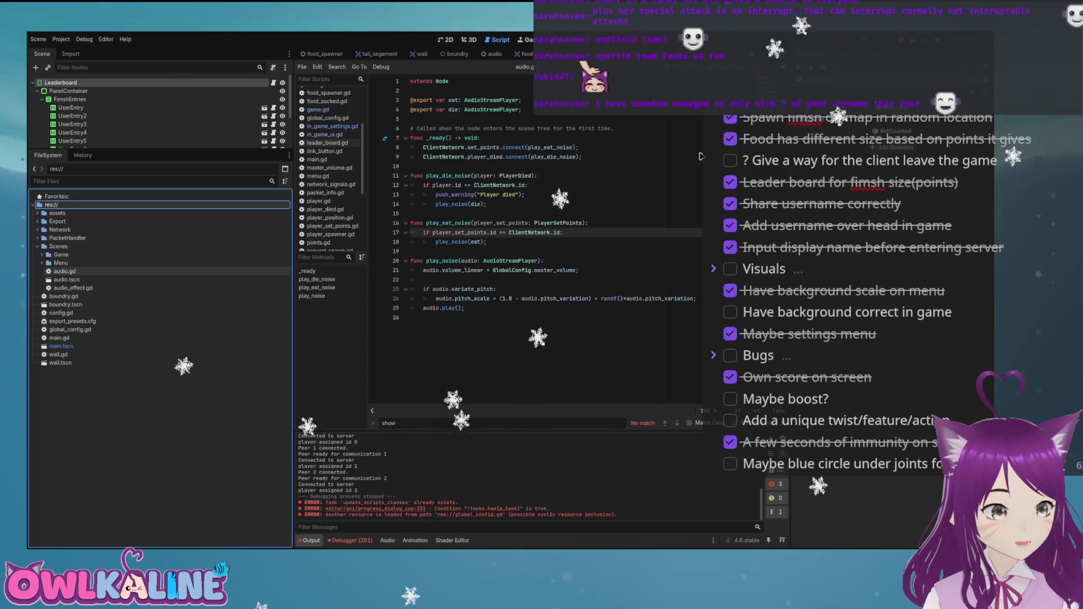
click(64, 296)
shift+click(65, 305)
Move boundry and wall files into Game, both spawners into Spawners, and arrow.gd into Overlay
drag(65, 305, 84, 257)
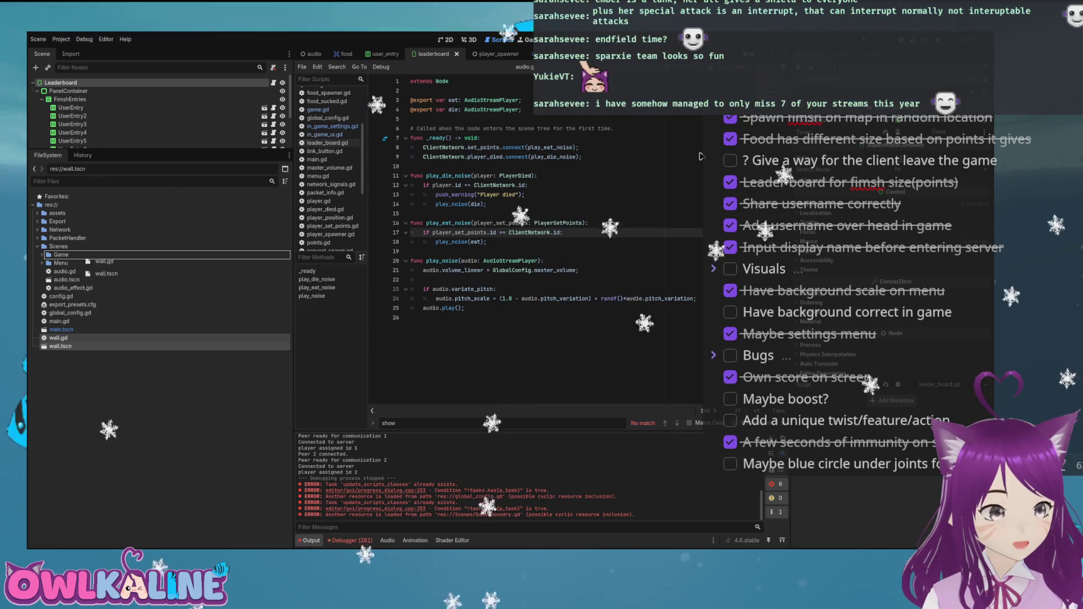
drag(82, 259, 61, 255)
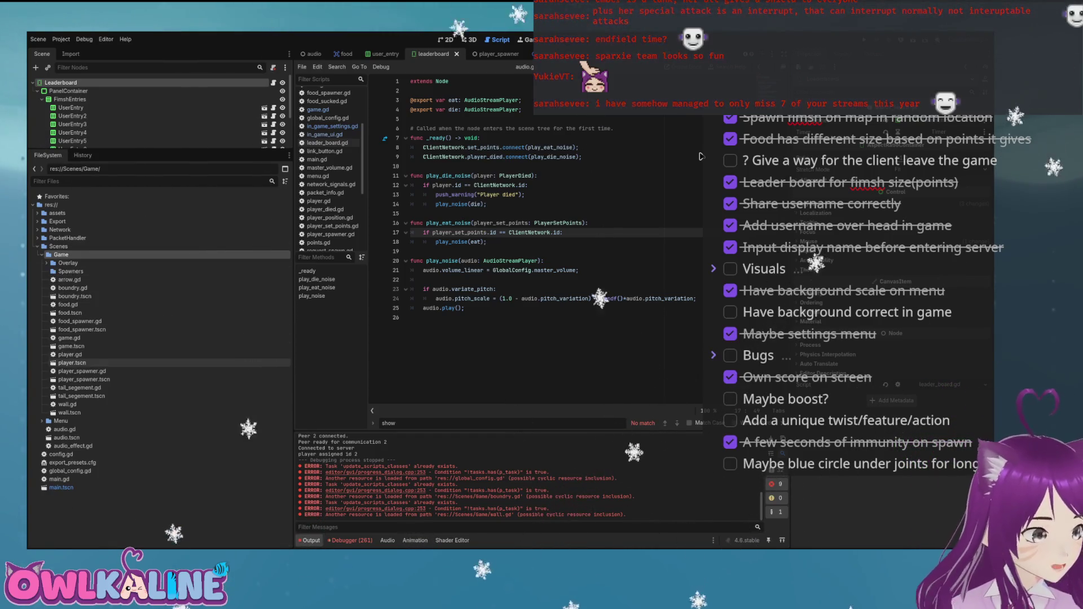
mouse_move(82, 325)
mouse_down()
mouse_move(88, 278)
mouse_move(71, 272)
mouse_up()
click(82, 355)
shift+click(84, 362)
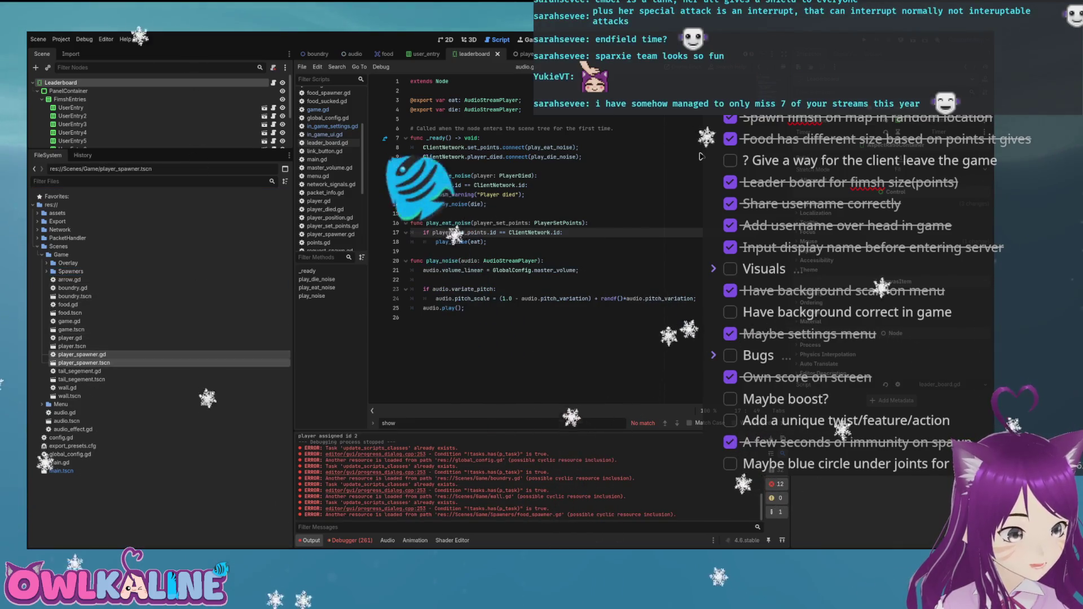
drag(90, 284, 70, 271)
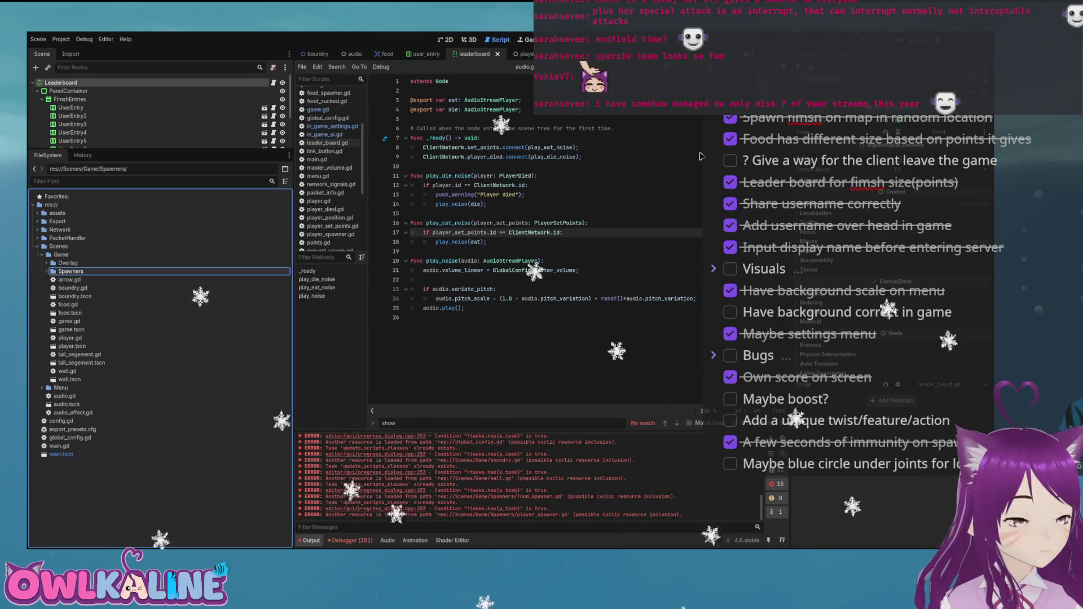
key(Down)
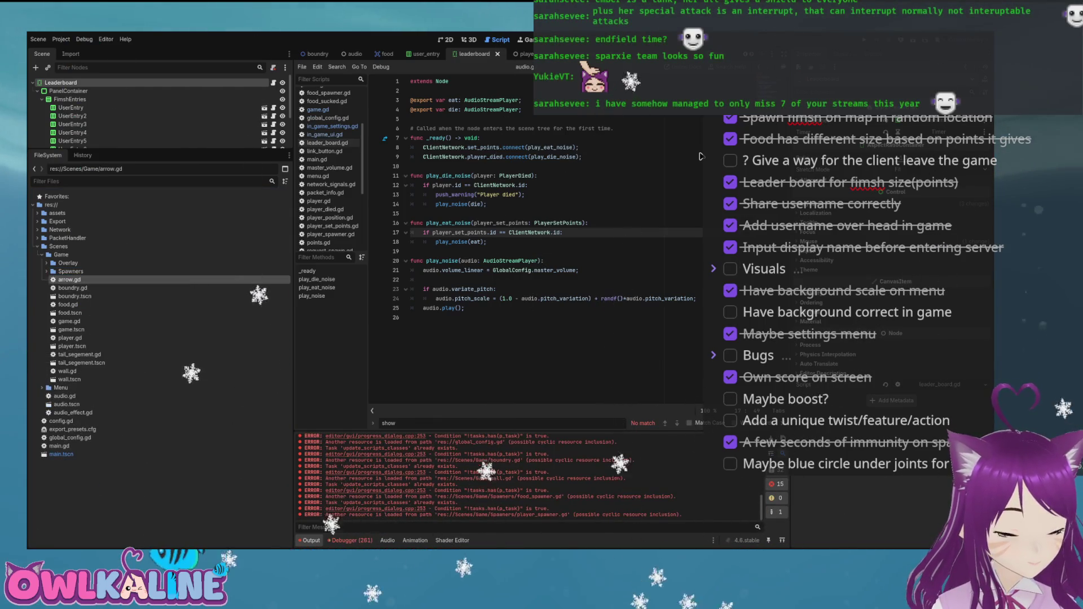
drag(91, 272, 92, 266)
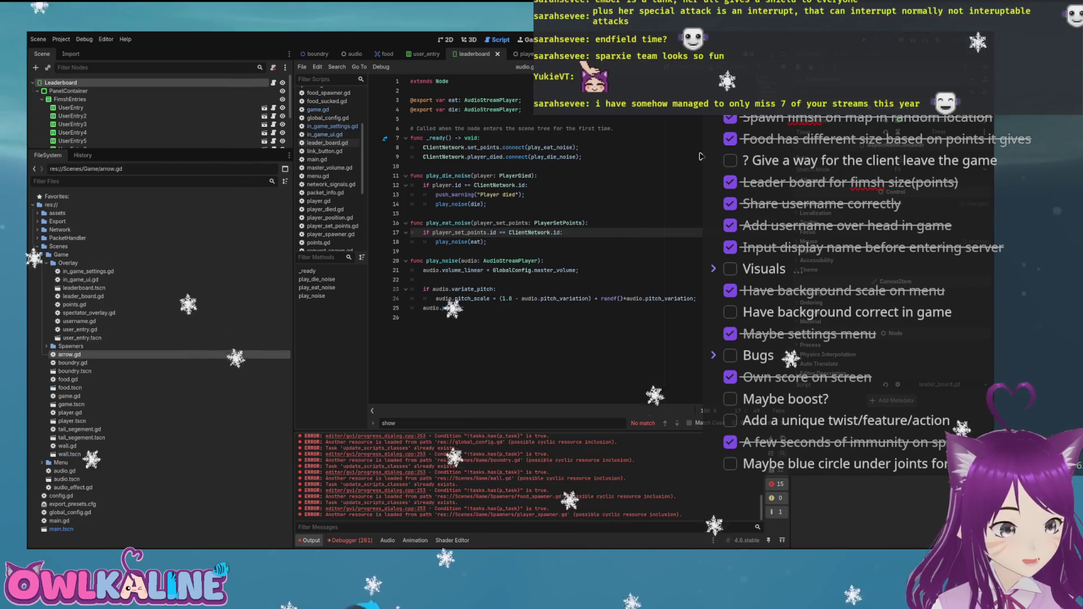
Open the wall scene and boundry.gd to check them, then close the wall scene
key(Down)
key(Down)
key(Down)
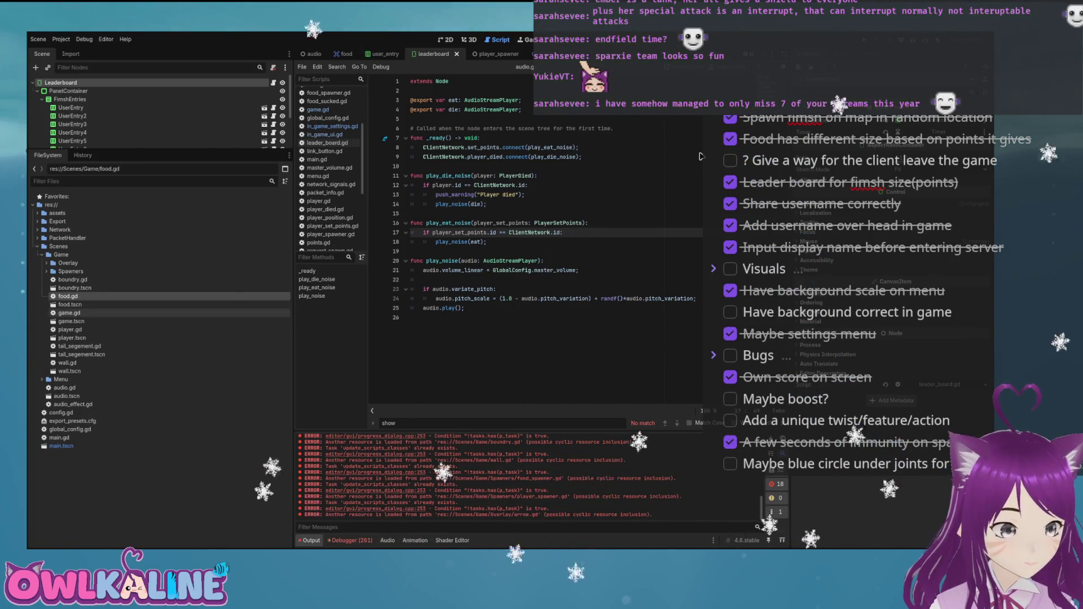
key(Down)
key(Down)
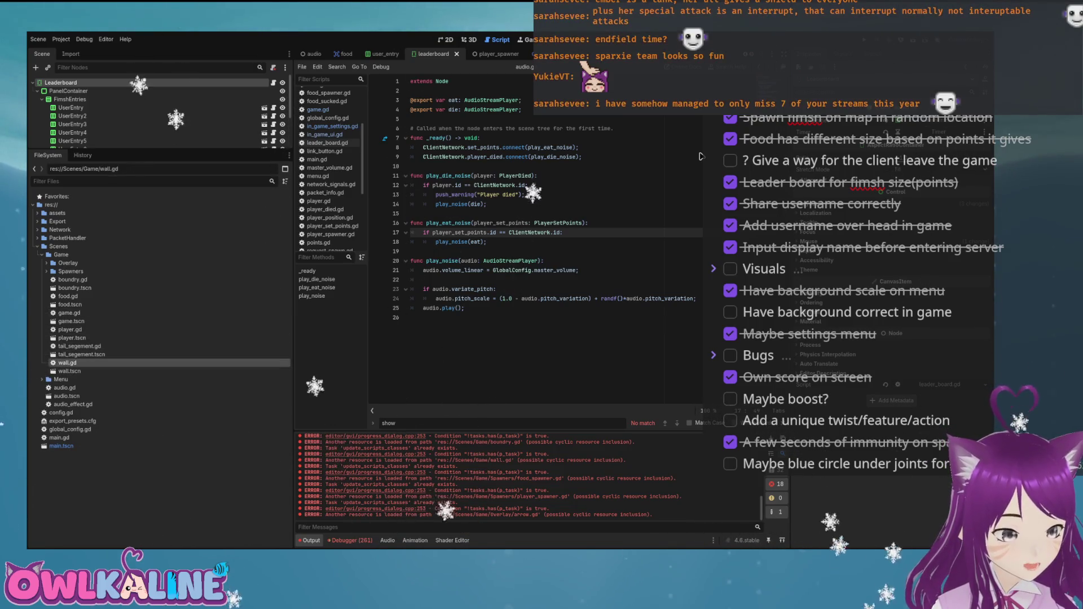
key(Down)
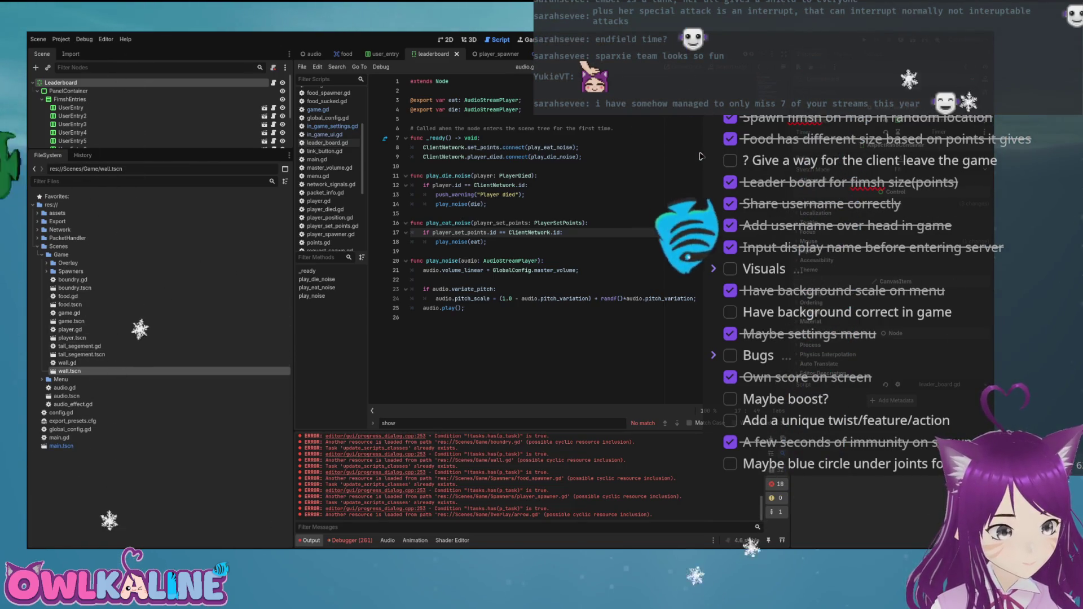
key(Return)
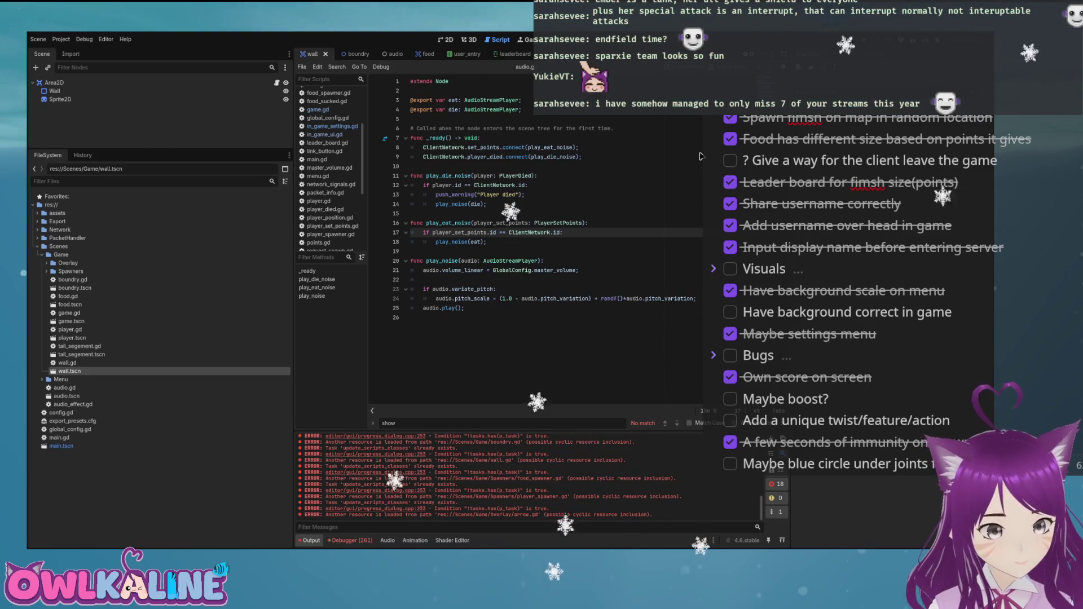
key(ctrl+F1)
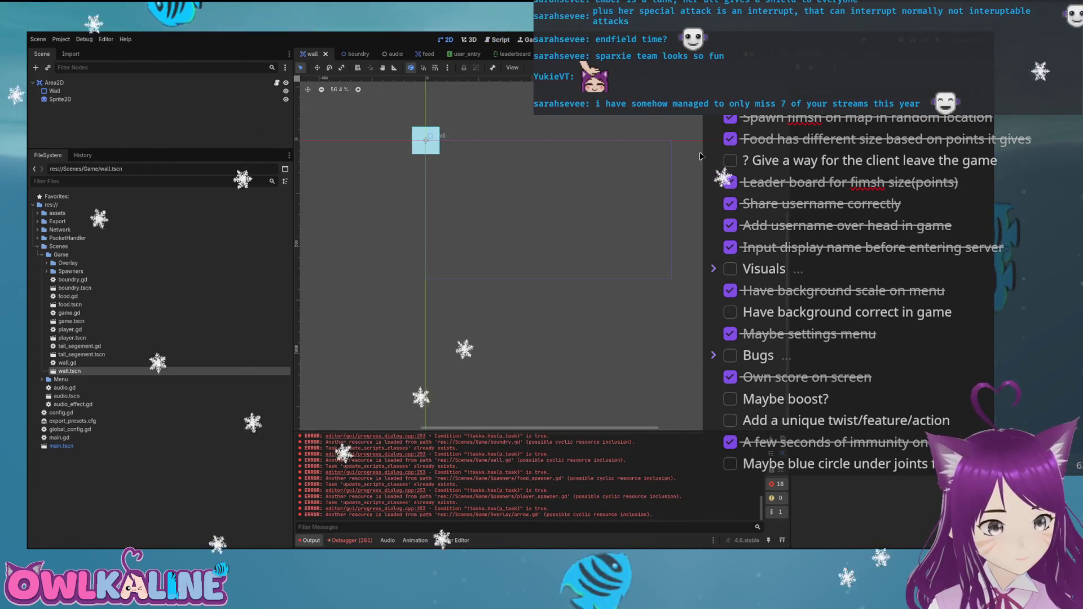
key(Up)
key(Up)
key(Up)
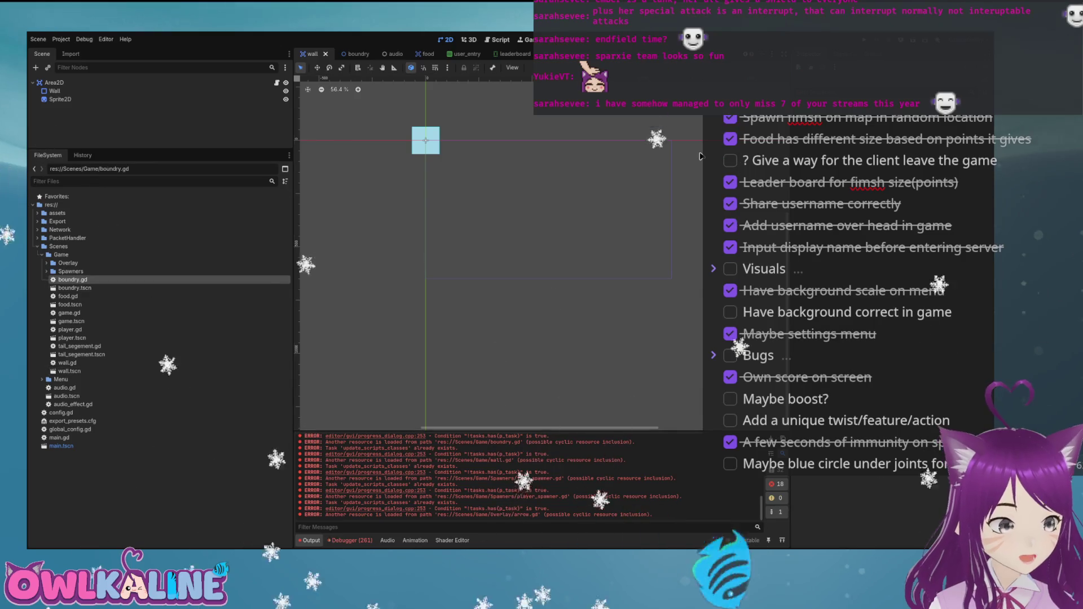
key(Return)
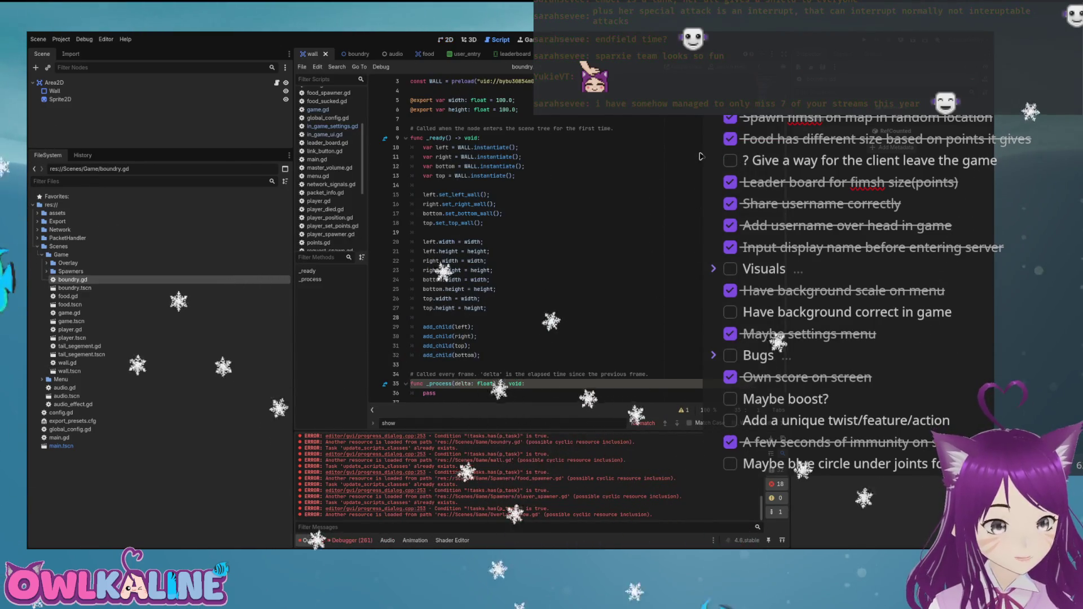
key(ctrl+F1)
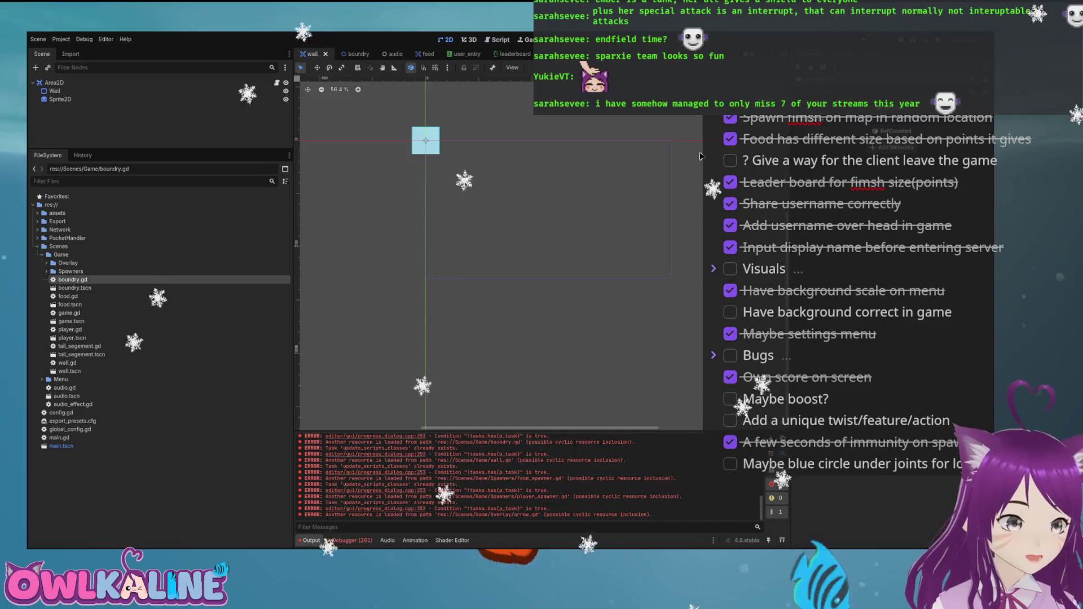
key(ctrl+shift+w)
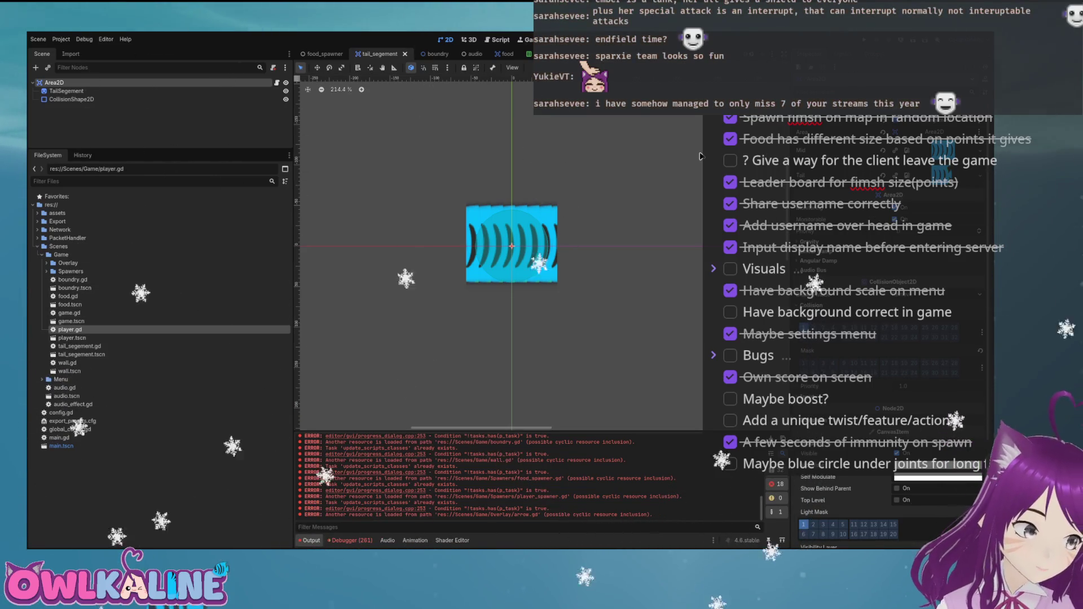
Select tail_segement.gd, boundry.tscn and wall.tscn among the Game files, then return to the scripts
click(80, 346)
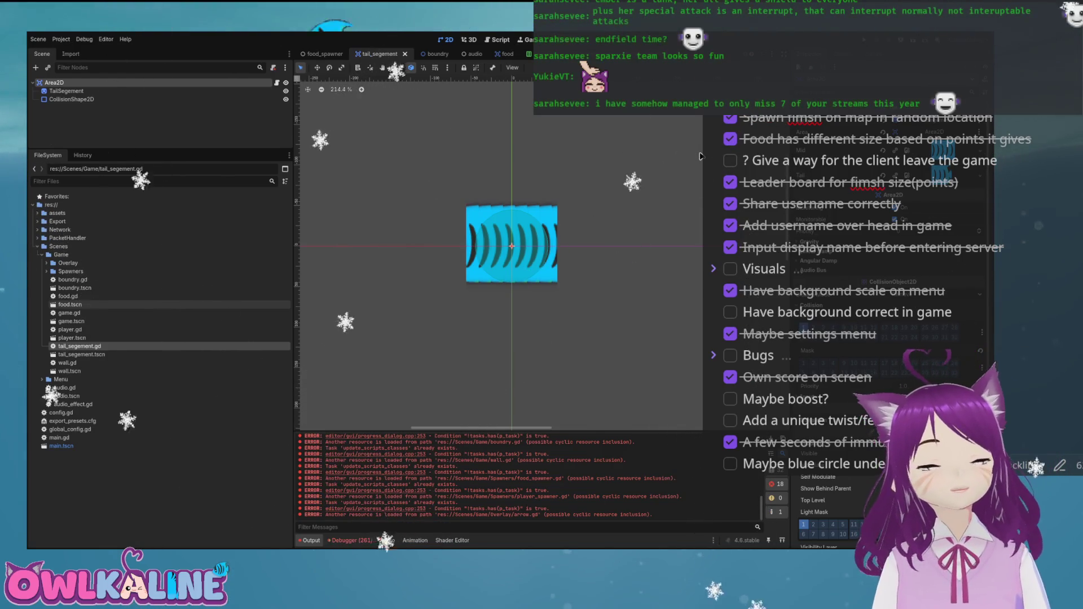
key(Up)
key(Up)
key(Up)
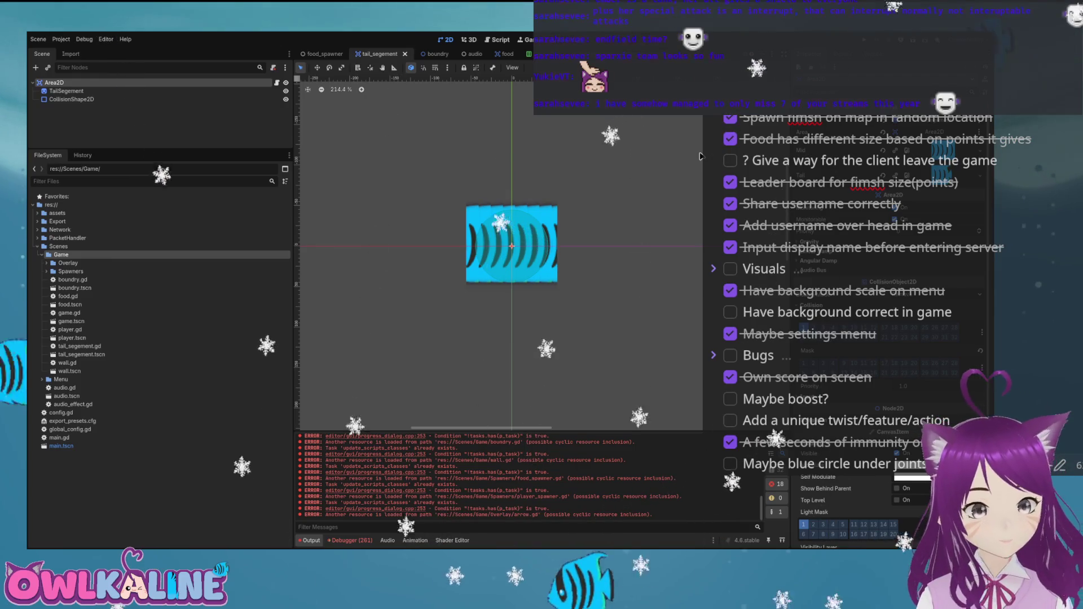
key(Down)
key(Down)
key(Down)
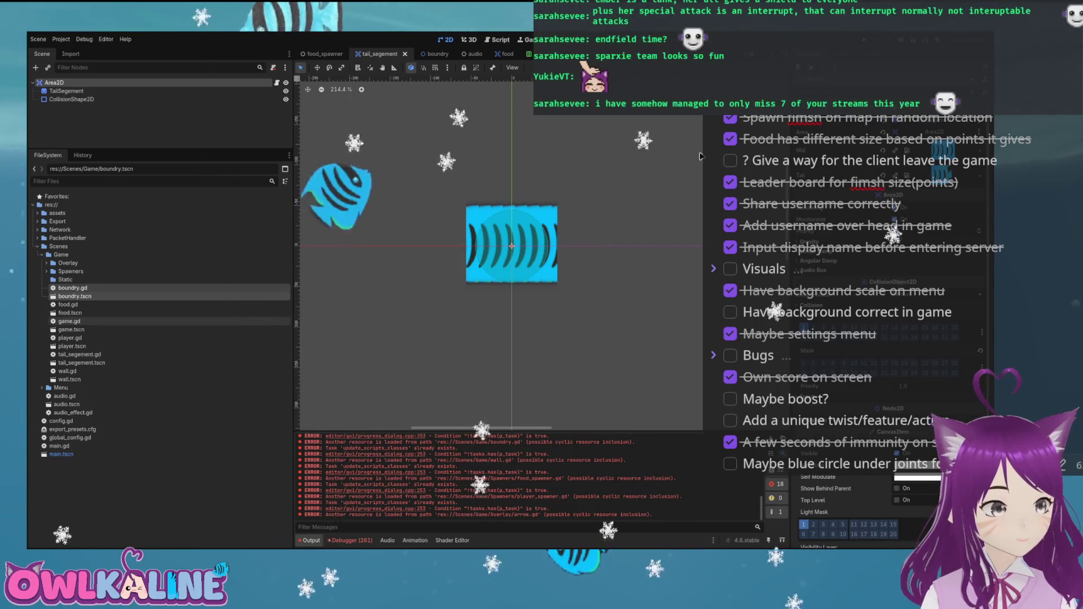
click(69, 379)
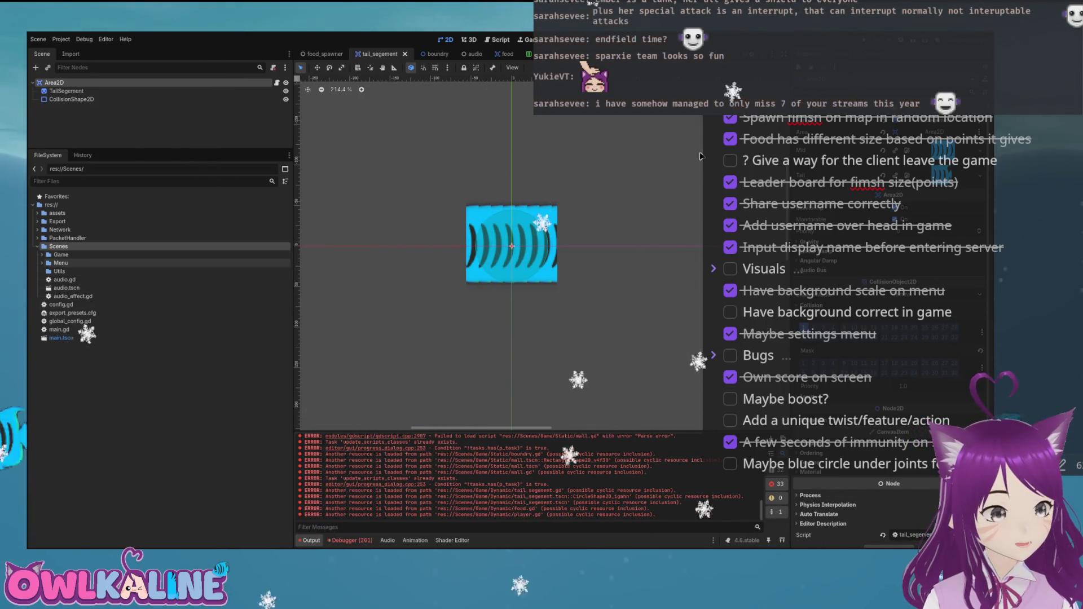
key(Return)
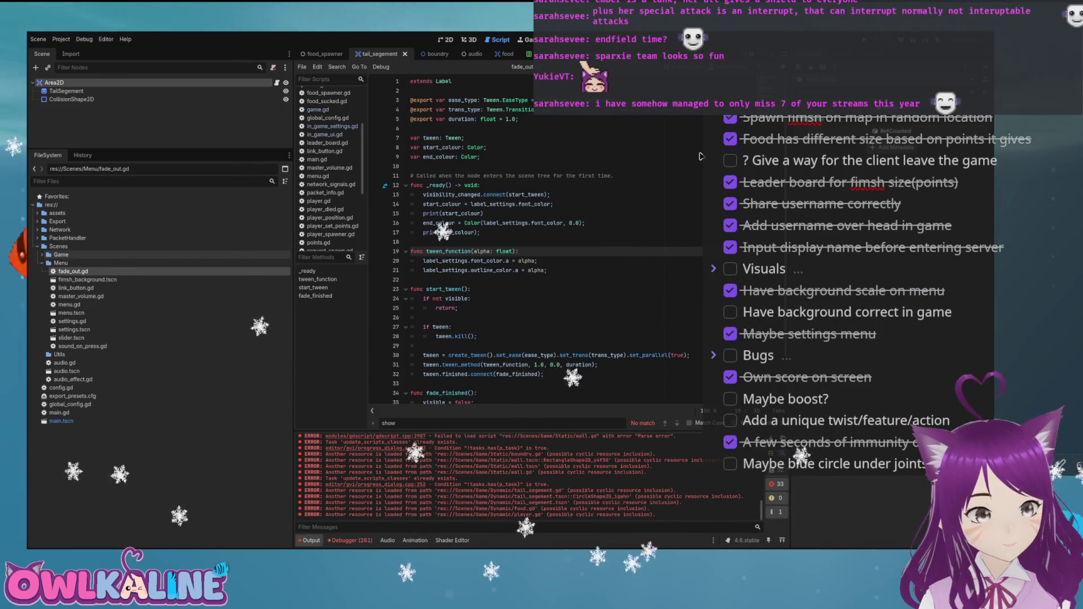
Open the main menu scene in 2D, then return to the fade_out.gd code
double_click(71, 313)
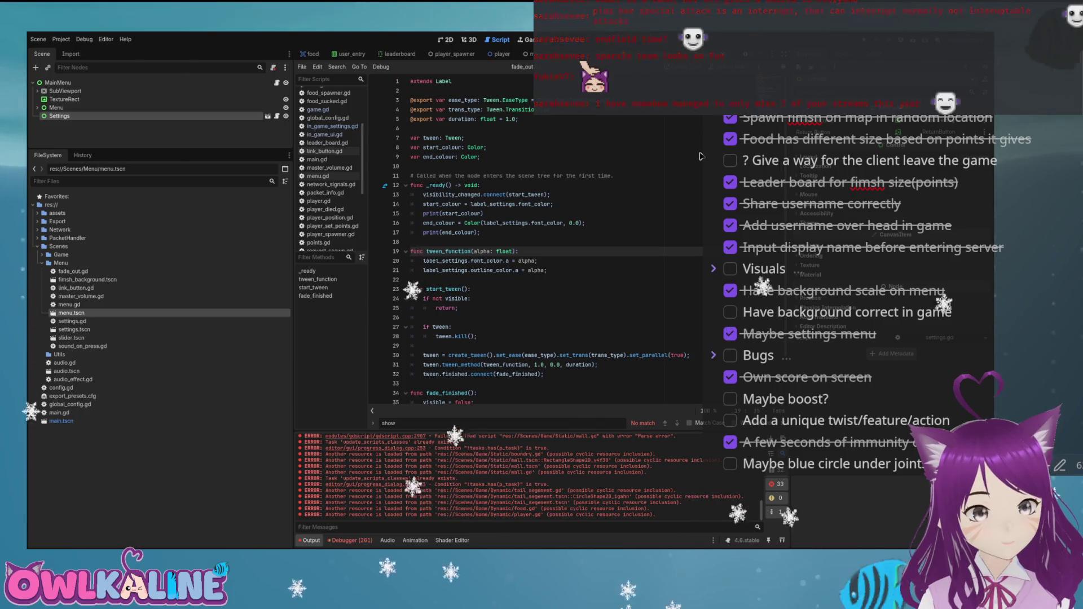
key(ctrl+F1)
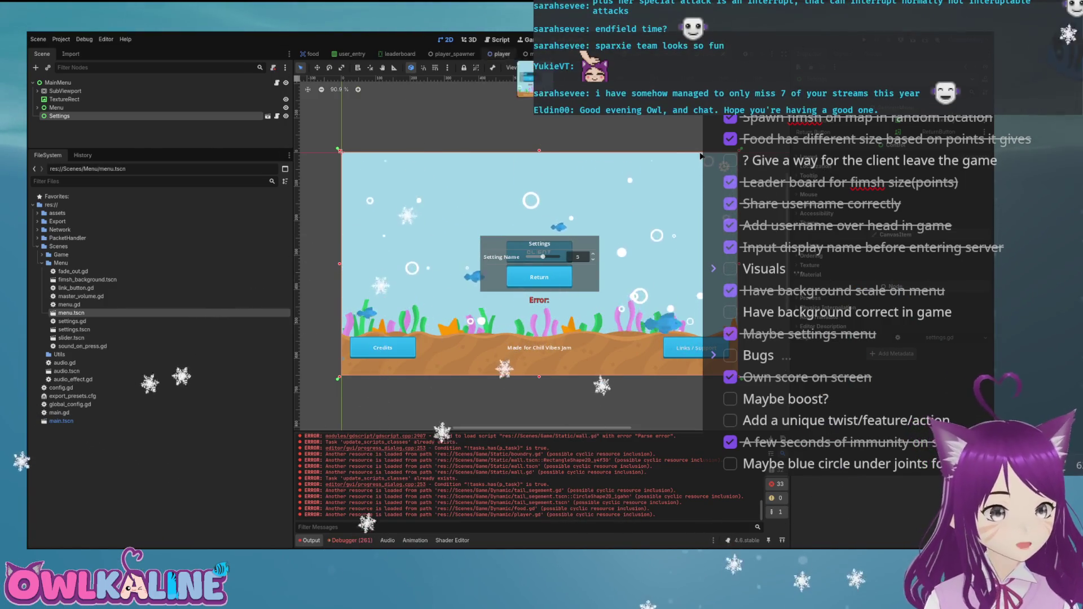
key(ctrl+F3)
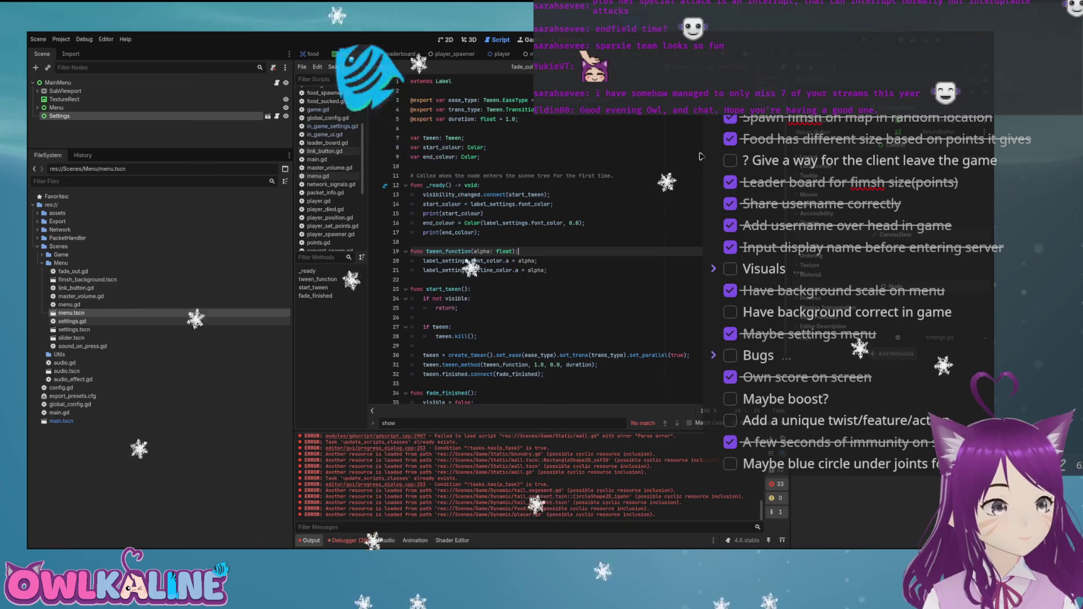
key(Up)
key(Up)
key(Up)
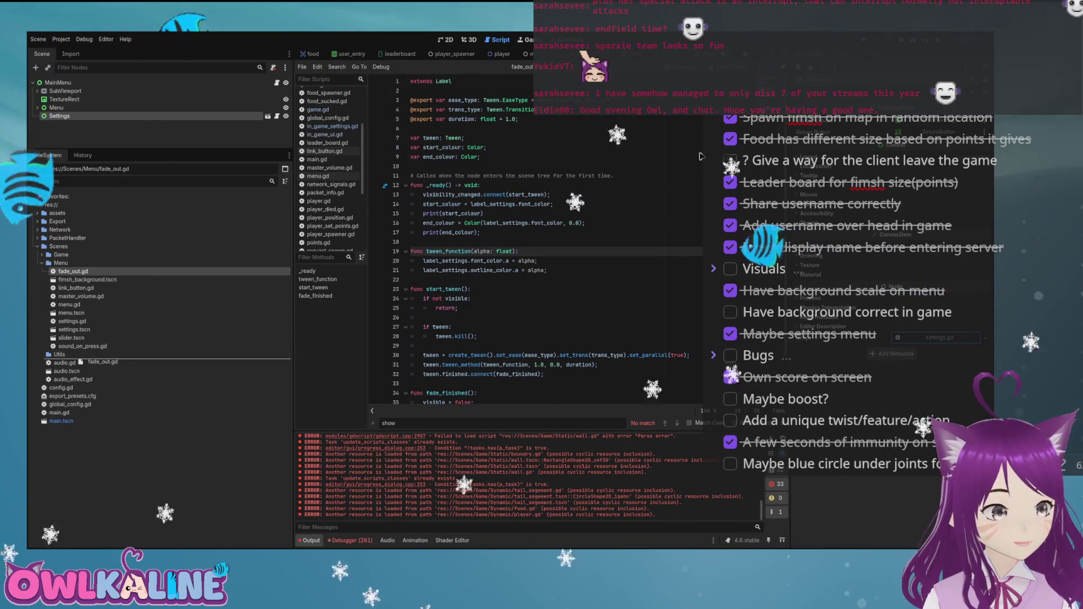
Move fade_out.gd and sound_on_press.gd from Scenes/Menu into Scenes/Utils
drag(73, 271, 60, 355)
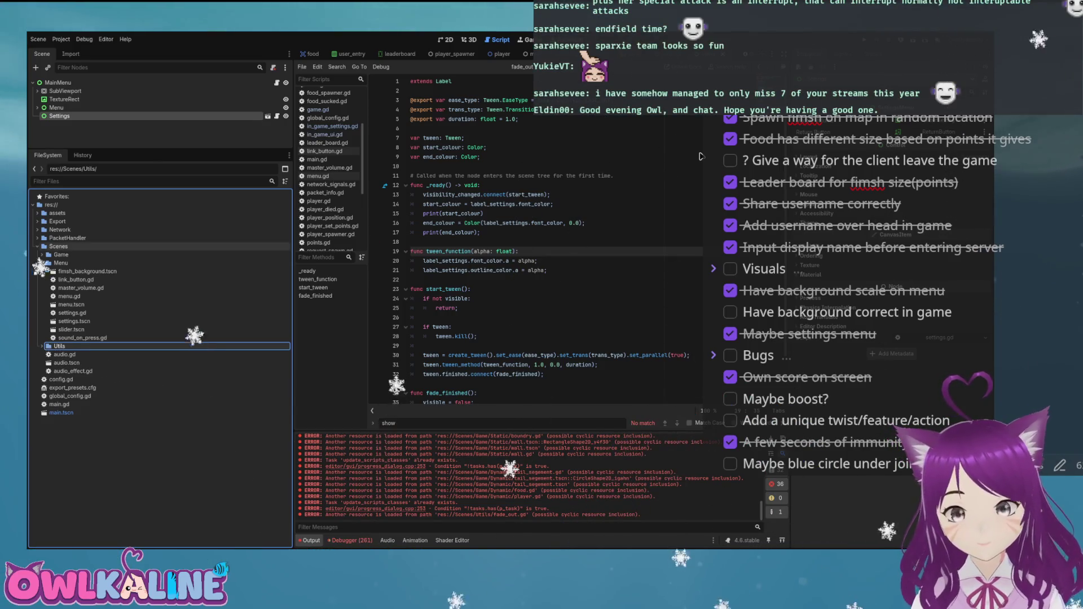
key(Escape)
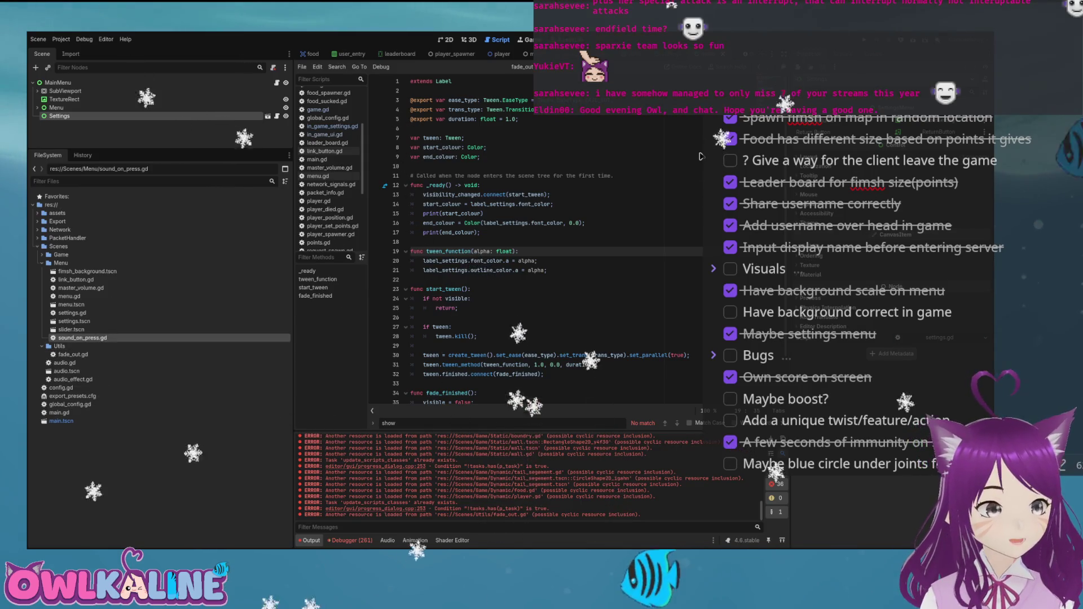
drag(83, 338, 60, 345)
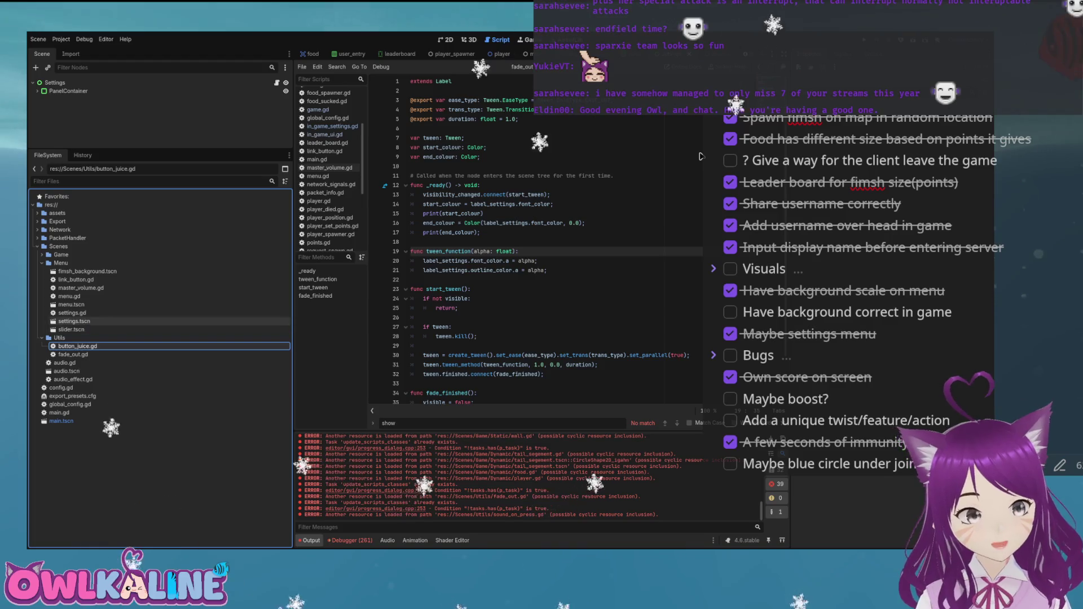
click(71, 329)
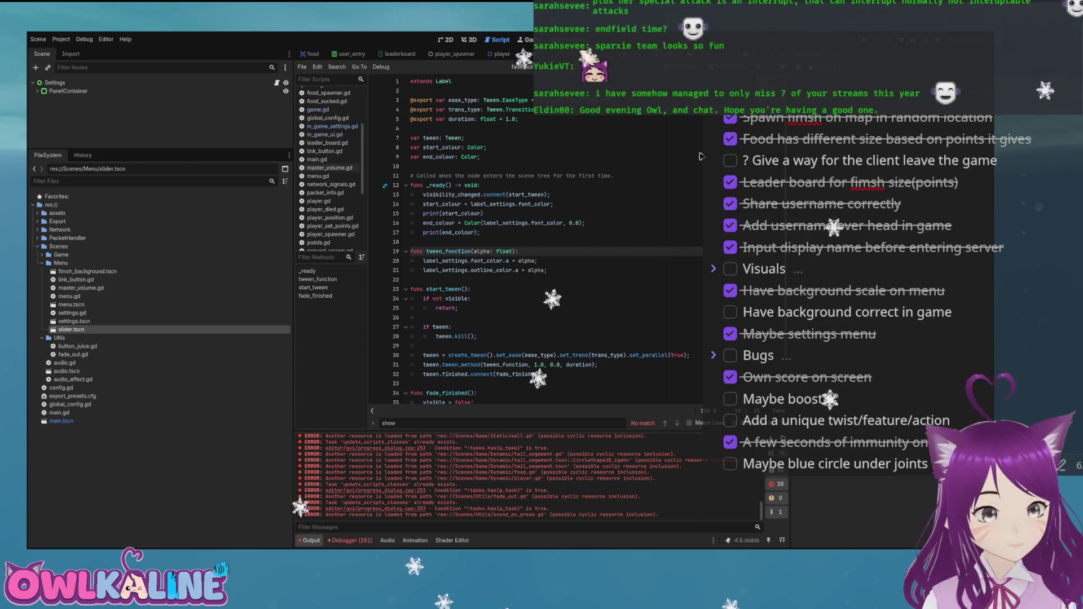
Rename master_volume.gd to slider.gd, move it into Scenes/Utils, and show the MainMenu scene in 2D
key(ctrl+F1)
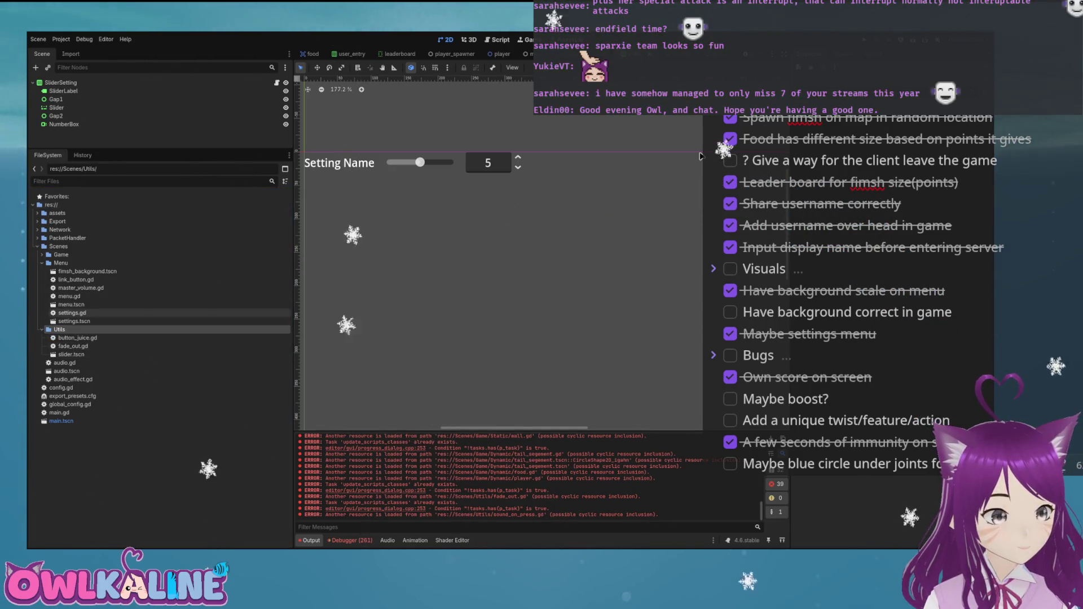
key(ctrl+F3)
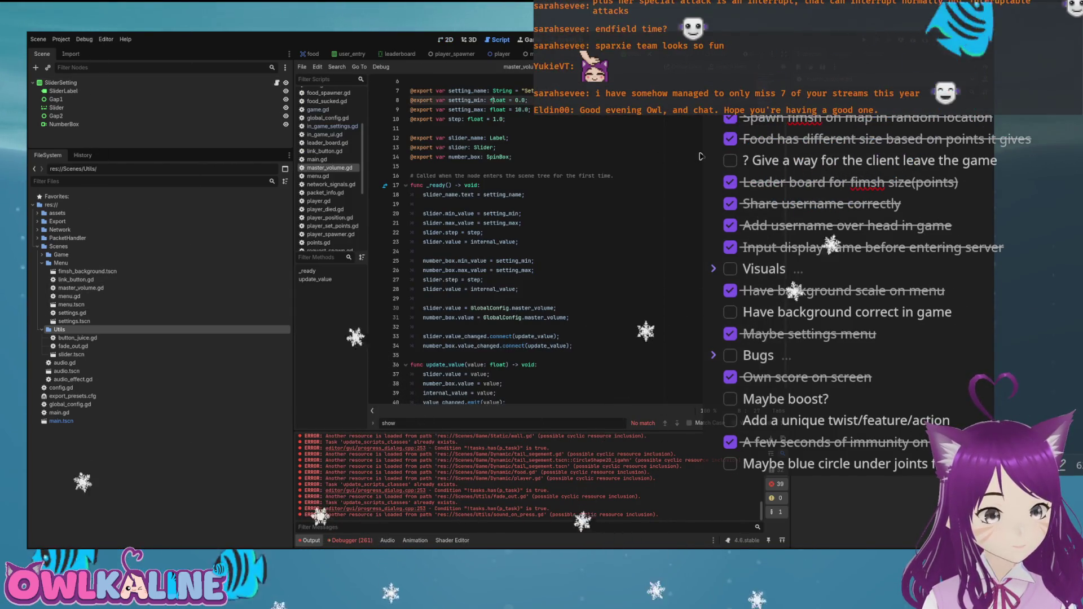
scroll(699, 156, up, 2)
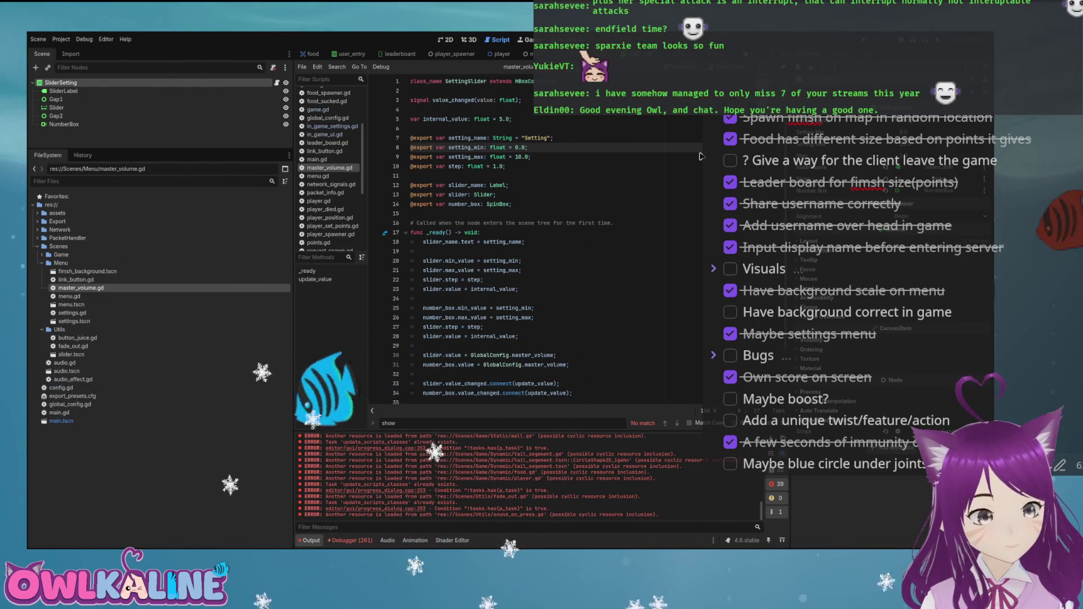
text(slider)
key(Return)
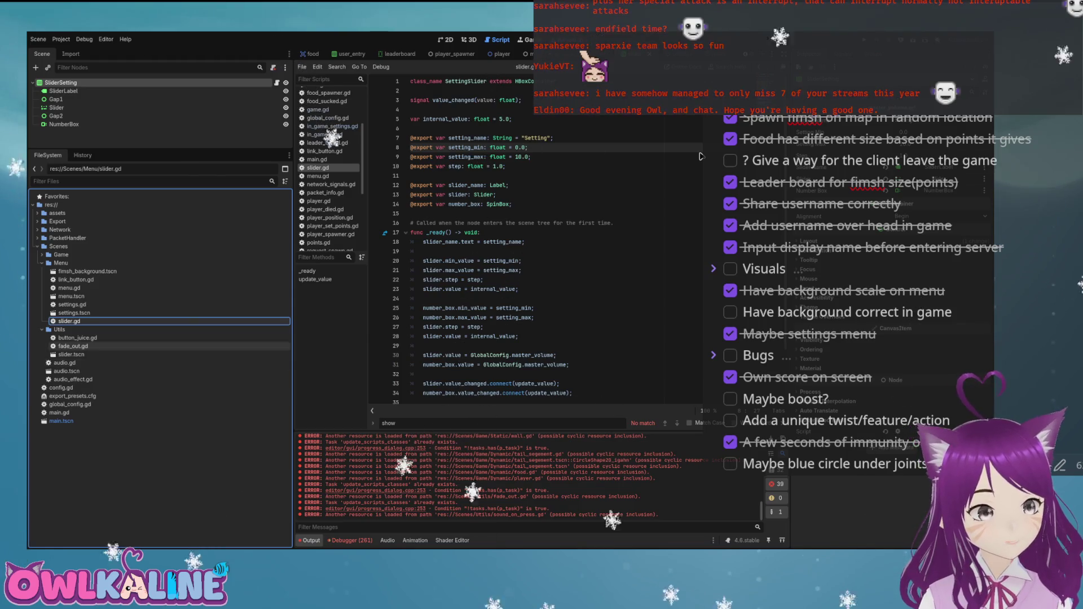
drag(69, 321, 74, 335)
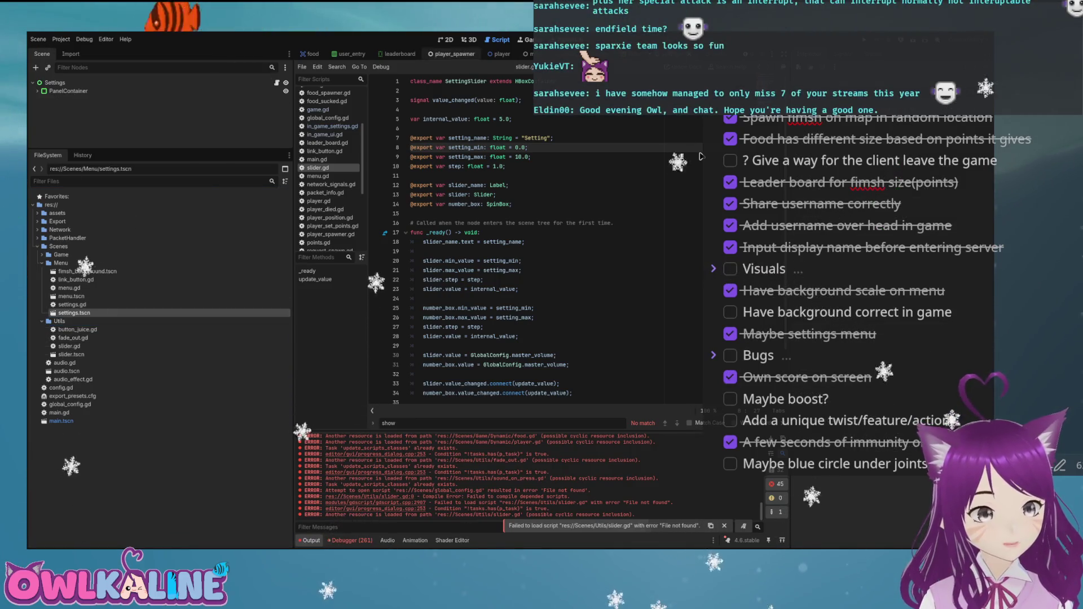
key(ctrl+F1)
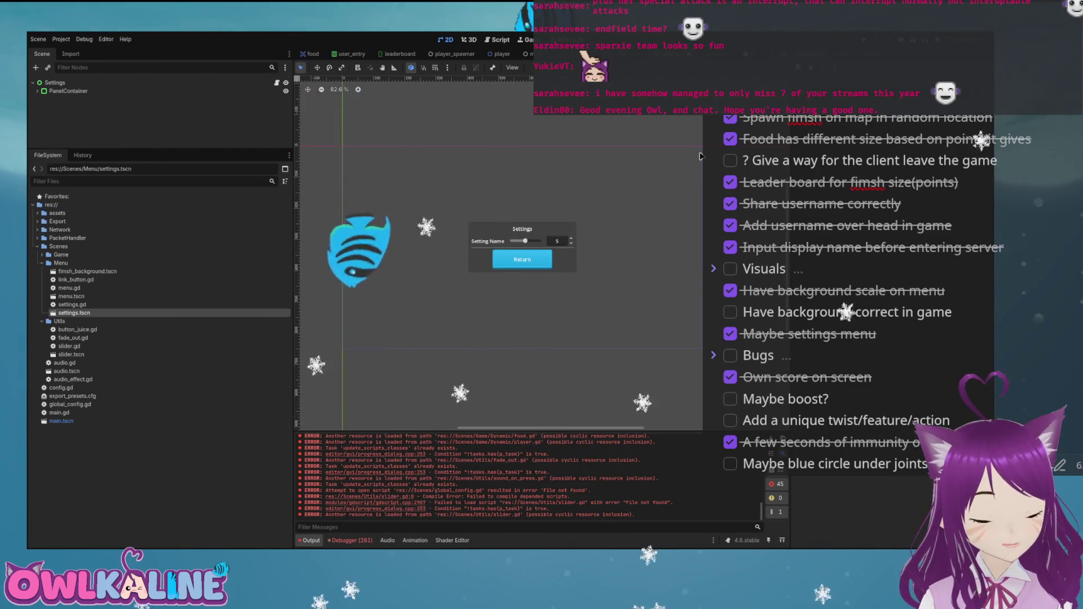
key(ctrl+Tab)
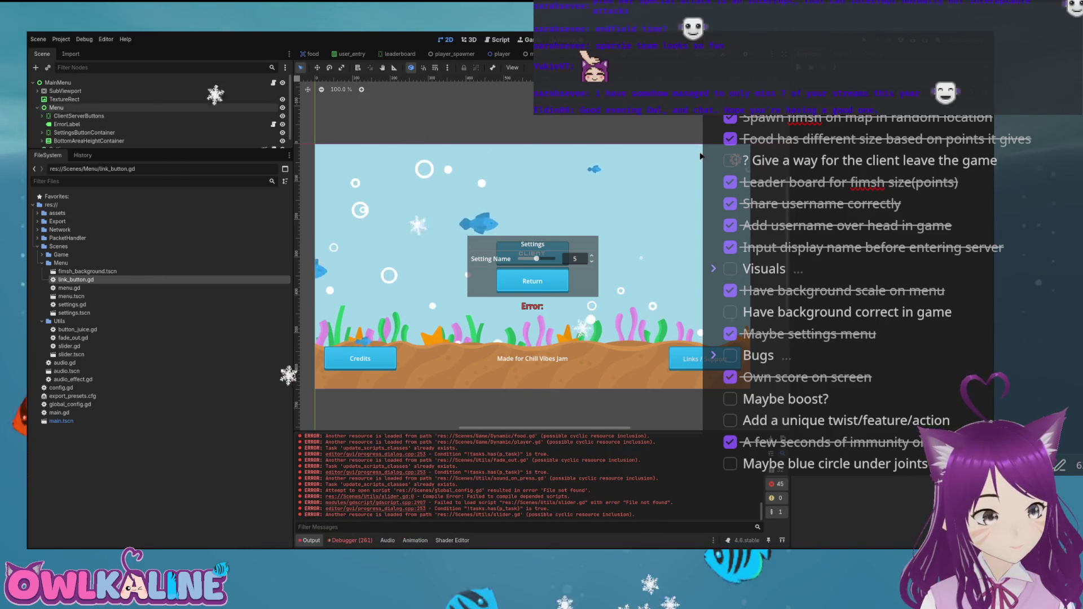
Open link_button.gd in the Script editor, then return to the 2D view of fimsh_background.tscn
key(ctrl+F3)
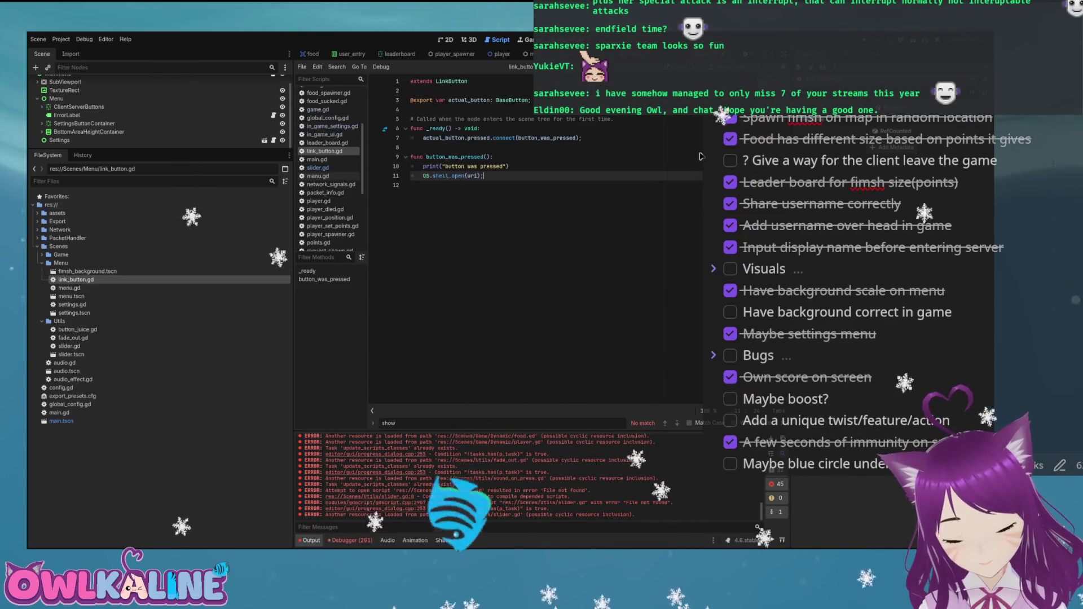
key(shift+Up)
key(shift+Up)
key(shift+Up)
key(Right)
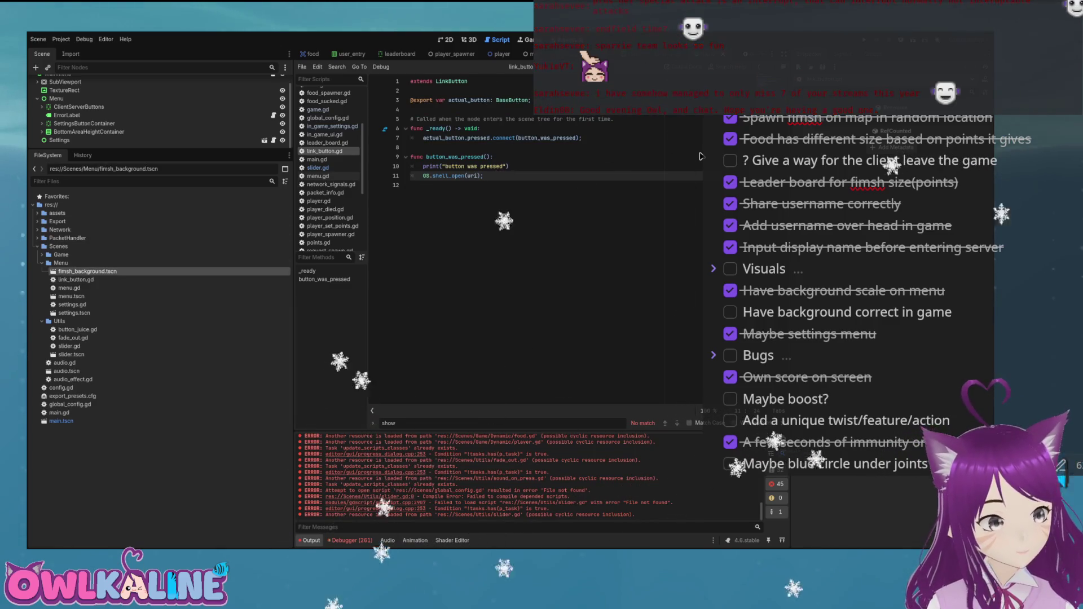
key(ctrl+F1)
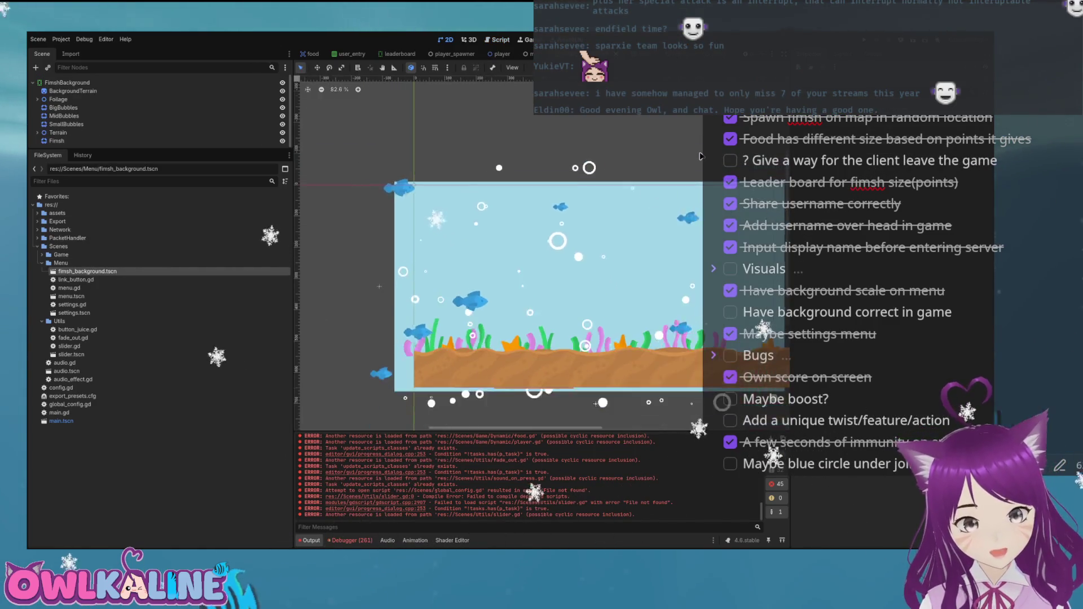
Collapse the Menu and Utils folders, then expand Menu in the FileSystem dock to list its files
key(Left)
key(Left)
key(Down)
key(Left)
key(Down)
key(Down)
key(Down)
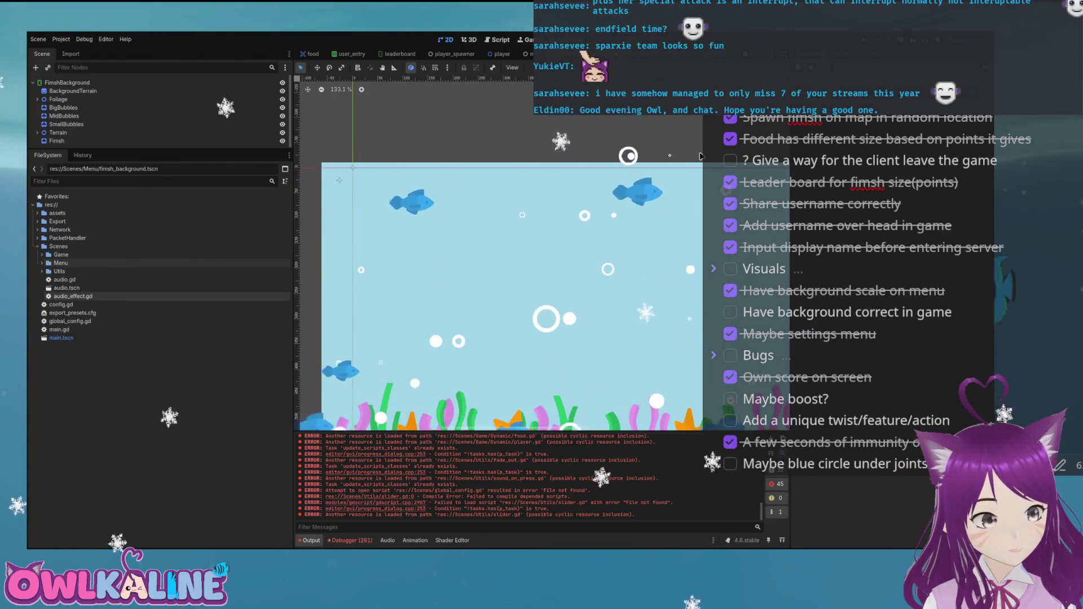
key(Up)
key(Up)
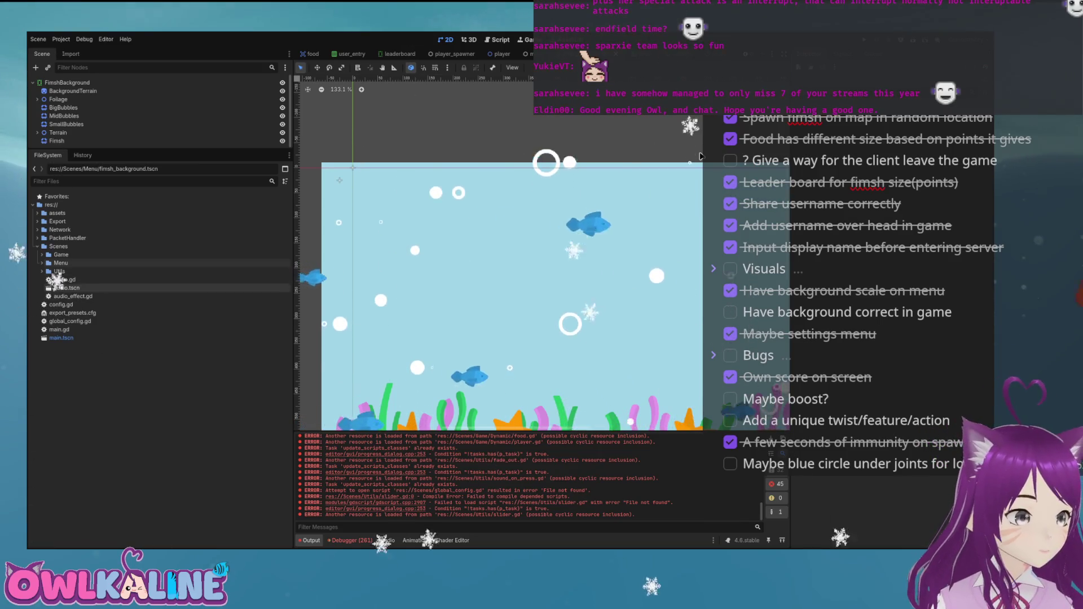
key(Left)
key(Down)
key(Down)
key(Down)
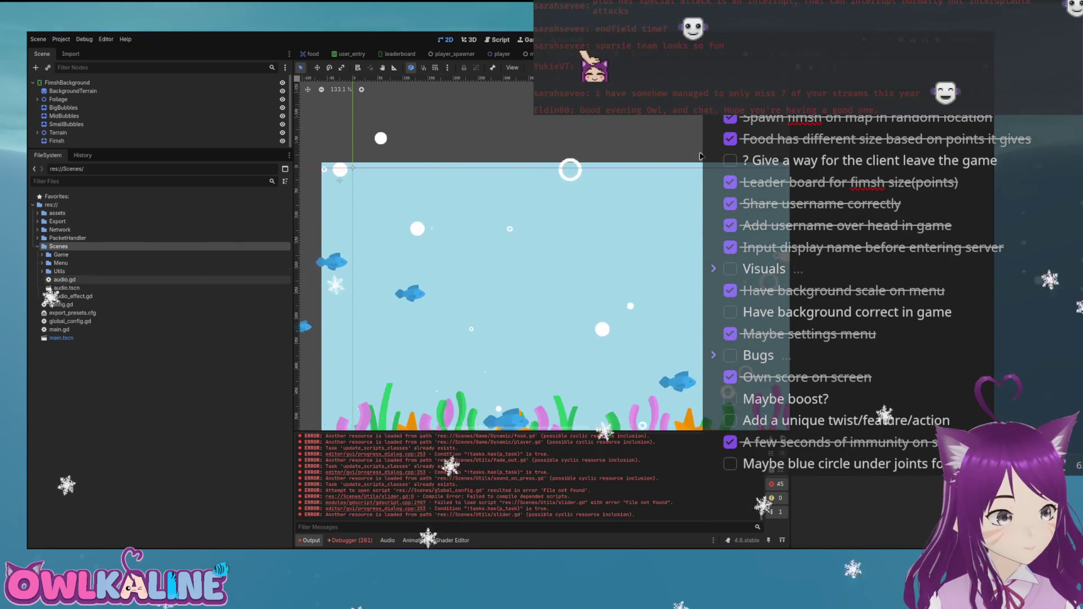
key(Right)
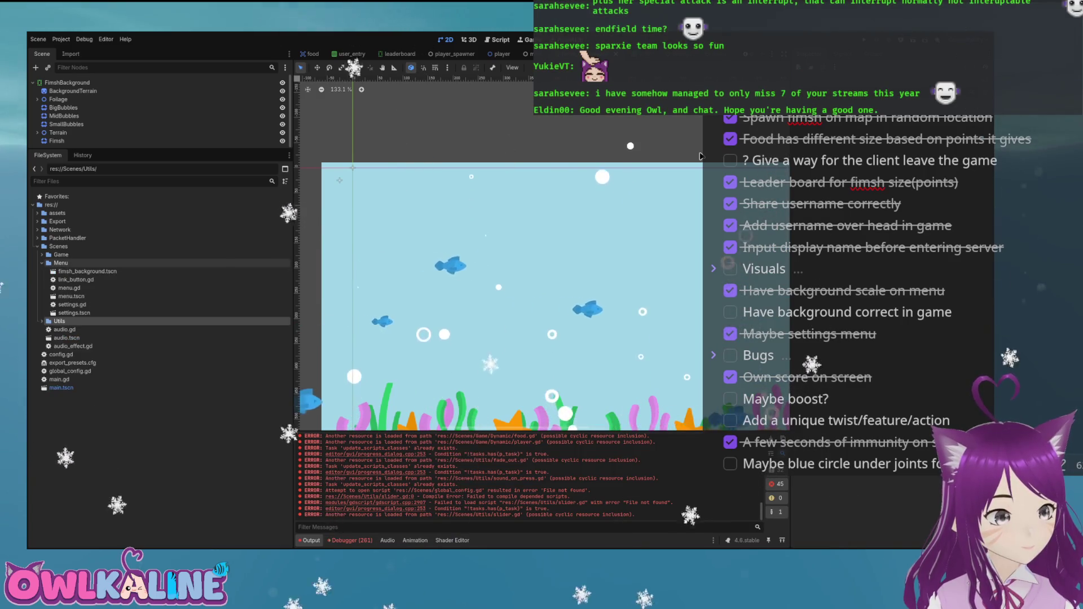
Look inside the Game folder, then expand Utils to confirm slider.gd is there
key(Up)
key(Right)
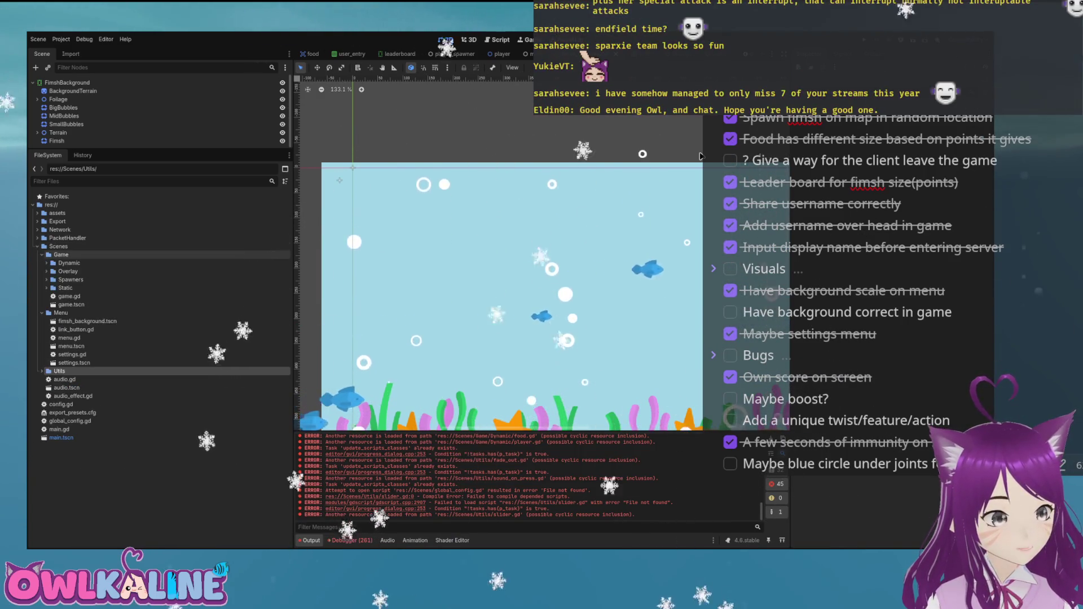
key(Left)
key(Down)
key(Down)
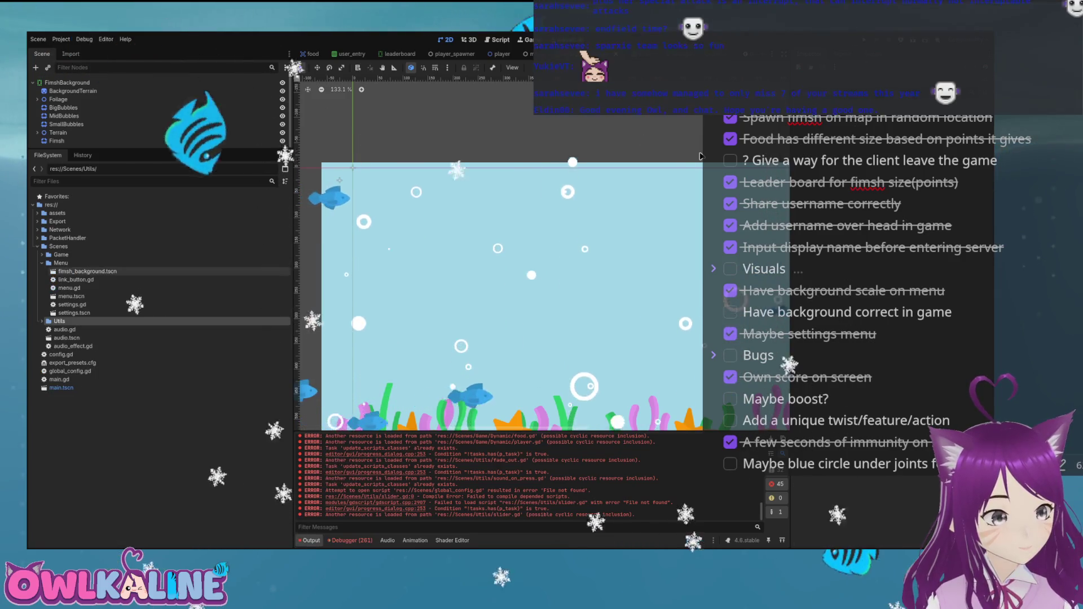
key(Down)
key(Down)
key(Down)
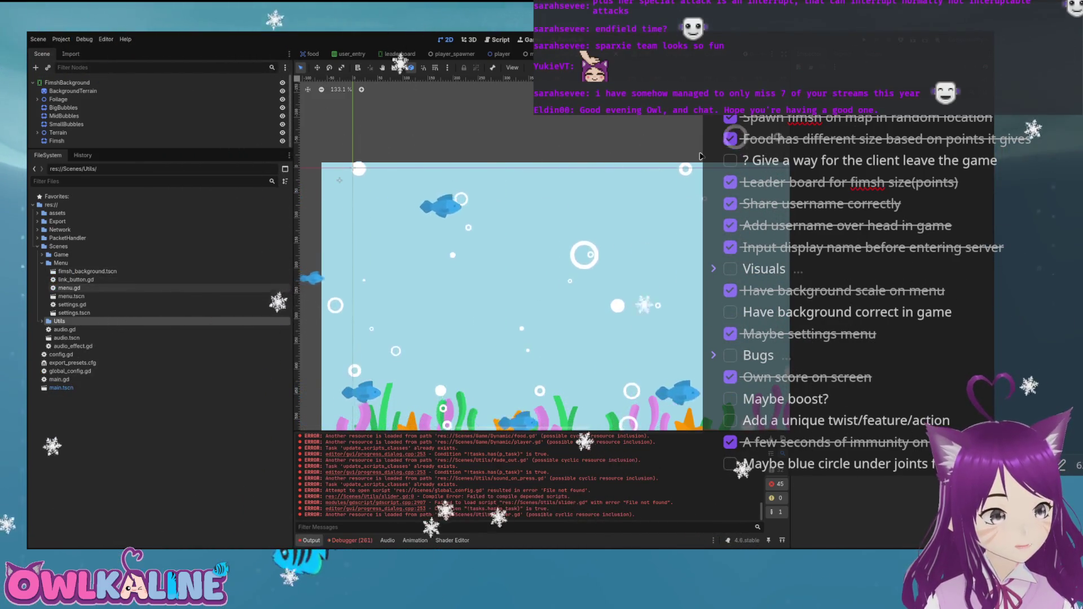
key(Down)
key(Down)
key(Down)
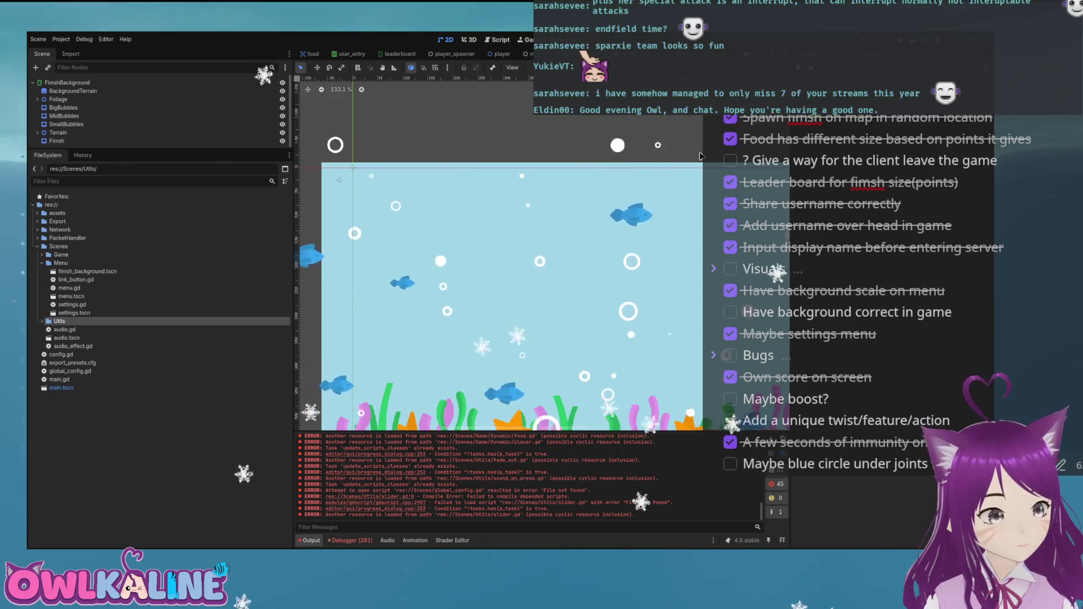
key(Right)
key(Down)
key(Down)
key(Down)
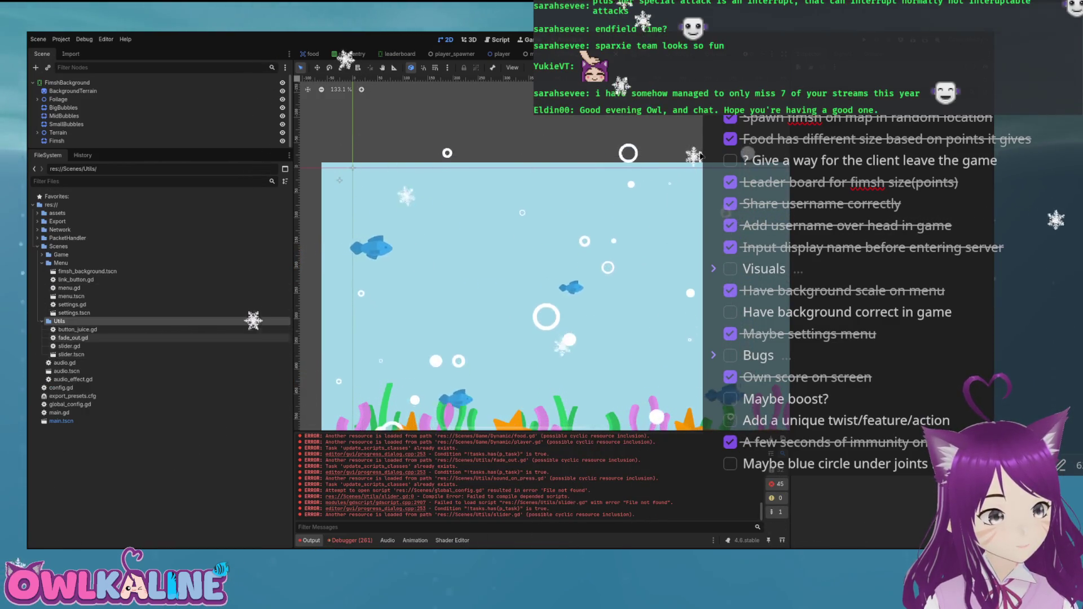
Collapse the Utils and Menu folders and go back up to the Scenes folder
key(Up)
key(Up)
key(Up)
key(Left)
key(Up)
key(Up)
key(Up)
key(Left)
key(Down)
key(Left)
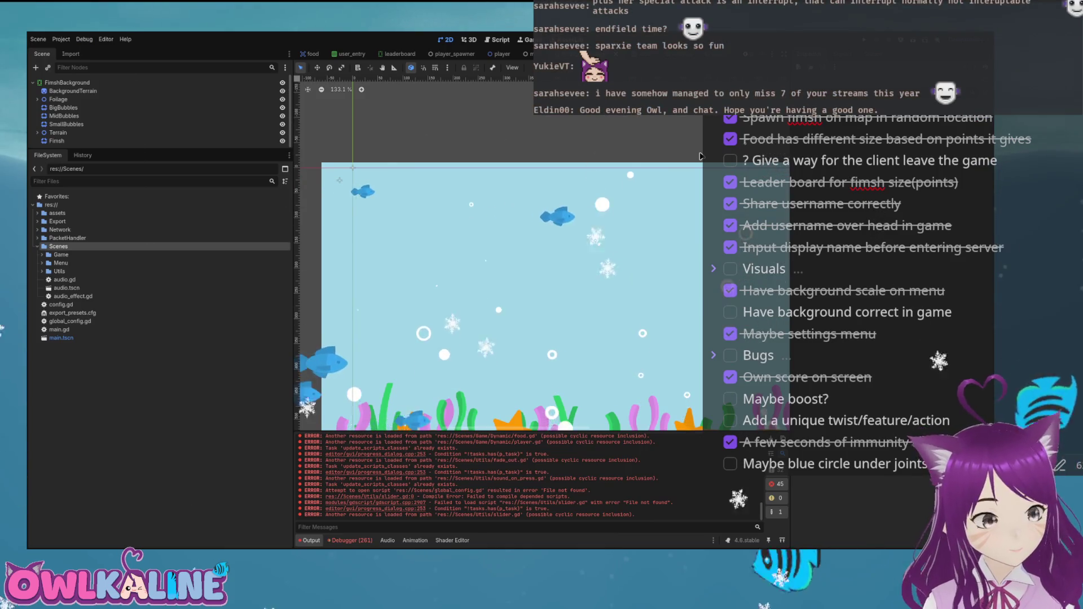
Move audio.gd, audio.tscn and audio_effect.gd from Scenes into the Scenes/Audio folder
key(Down)
key(Down)
key(Down)
key(shift+Down)
key(shift+Down)
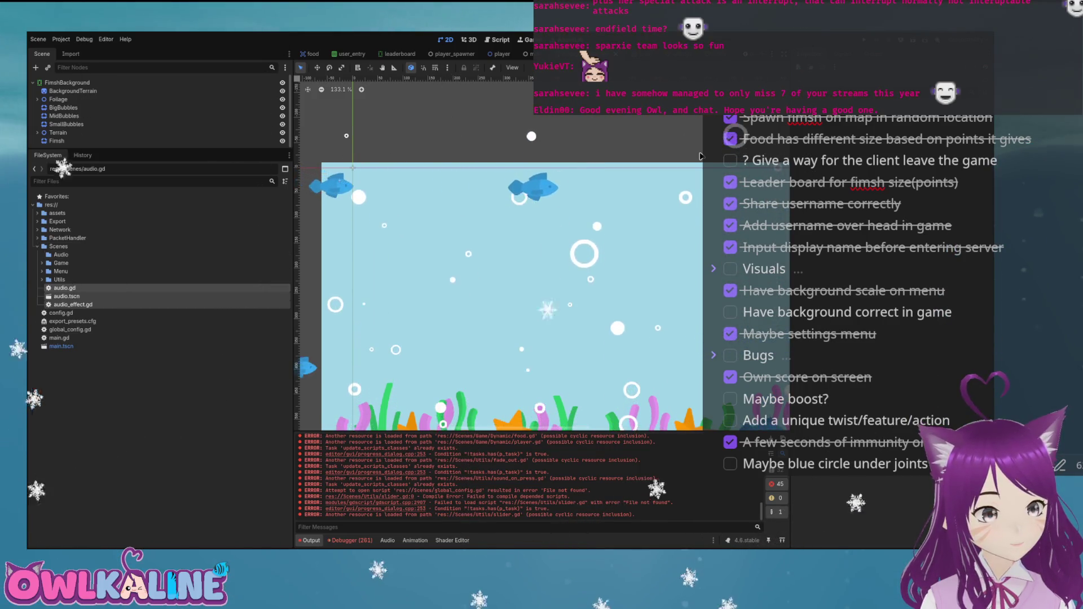
key(ctrl+x)
key(Up)
key(Up)
key(Up)
key(ctrl+v)
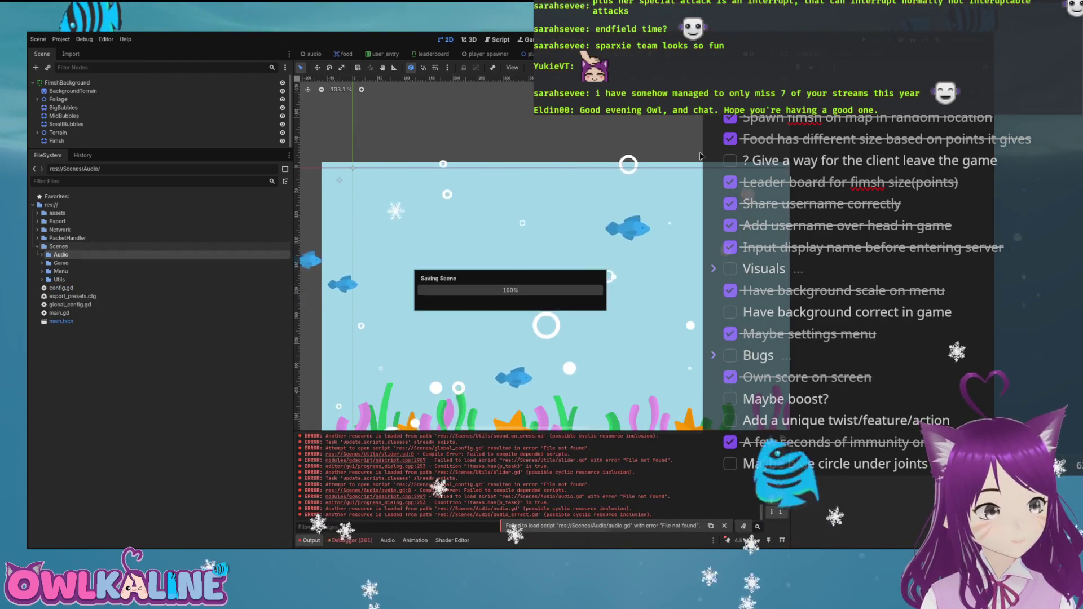
Review the contents of the PacketHandler, Network and Export folders in the FileSystem dock
key(Up)
key(Up)
key(Right)
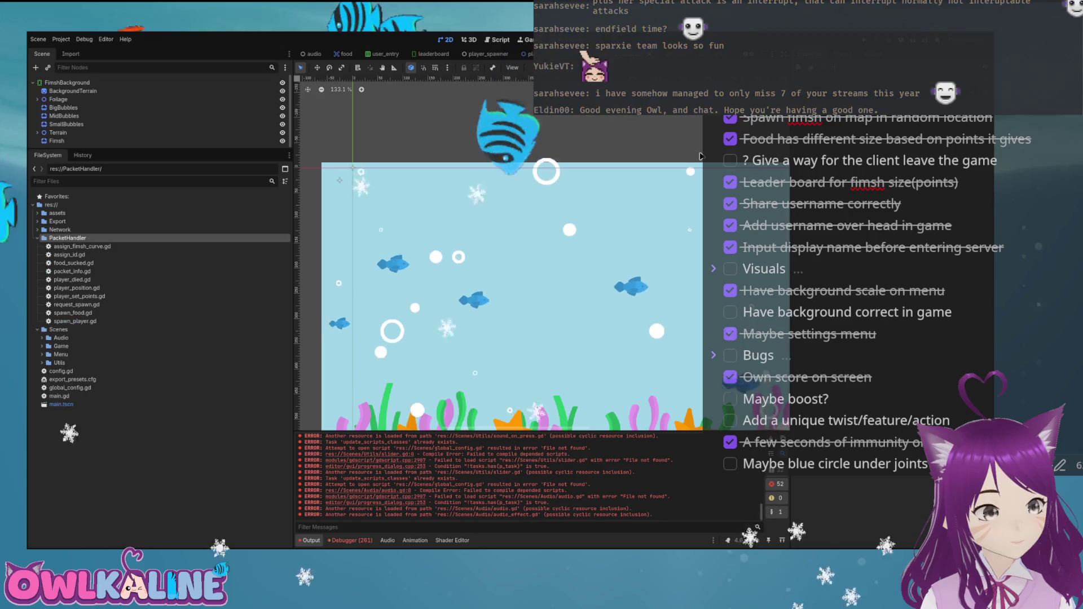
key(Left)
key(Up)
key(Right)
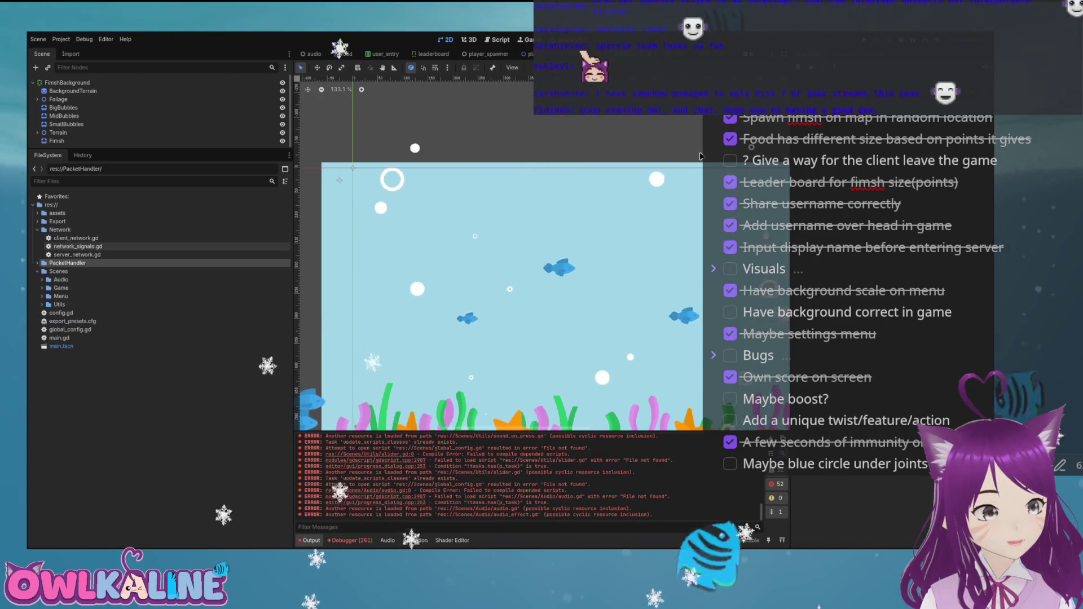
key(Left)
key(Left)
key(Up)
key(Right)
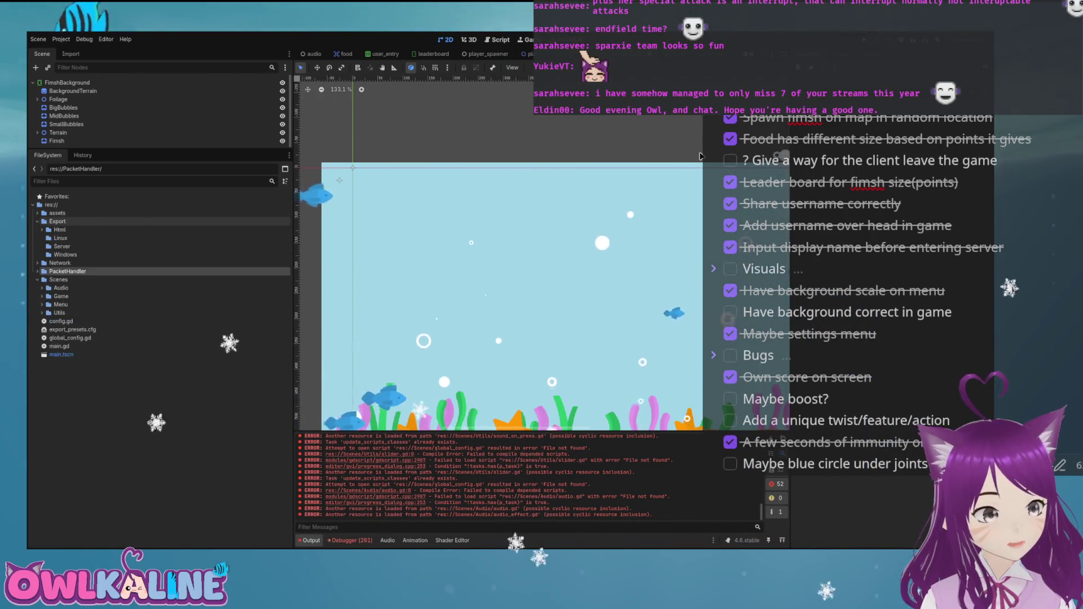
key(Left)
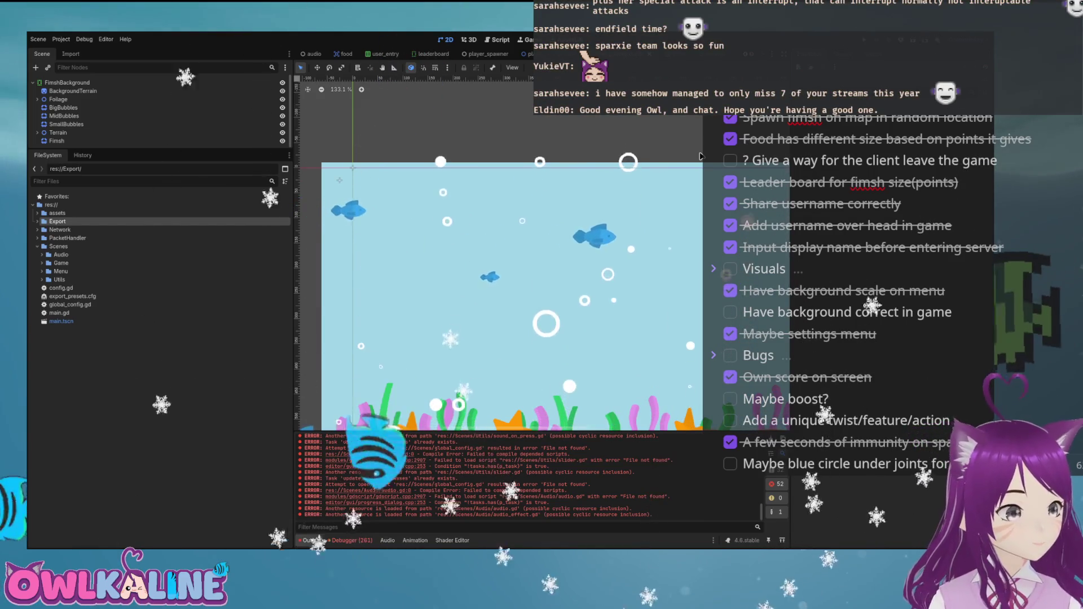
Review the files in the assets folder
key(Up)
key(Right)
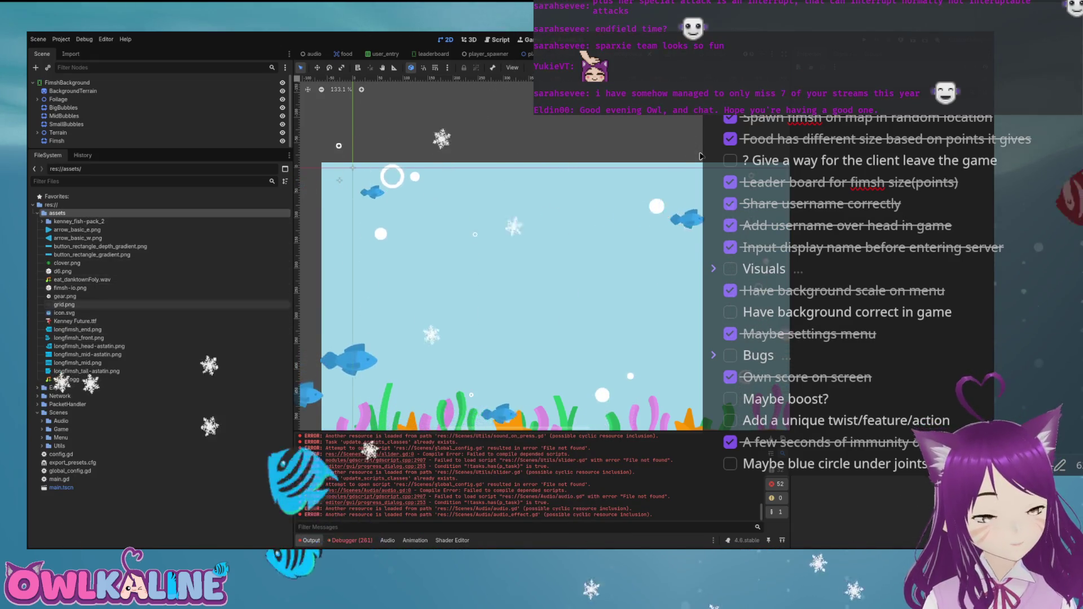
key(Left)
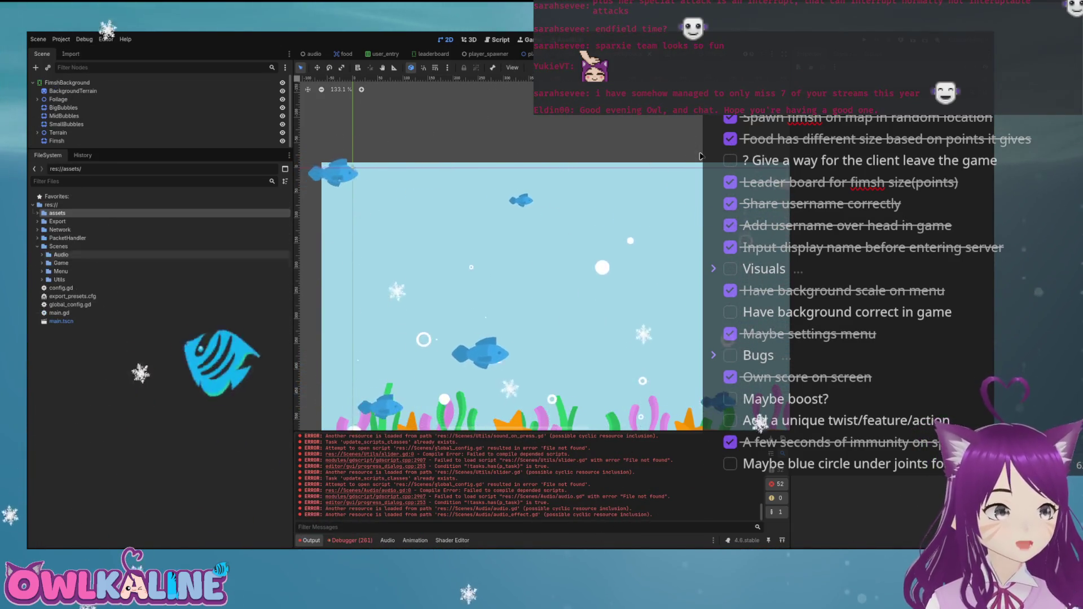
Check the Menu folder's files, then run the project with F5
key(Up)
key(Right)
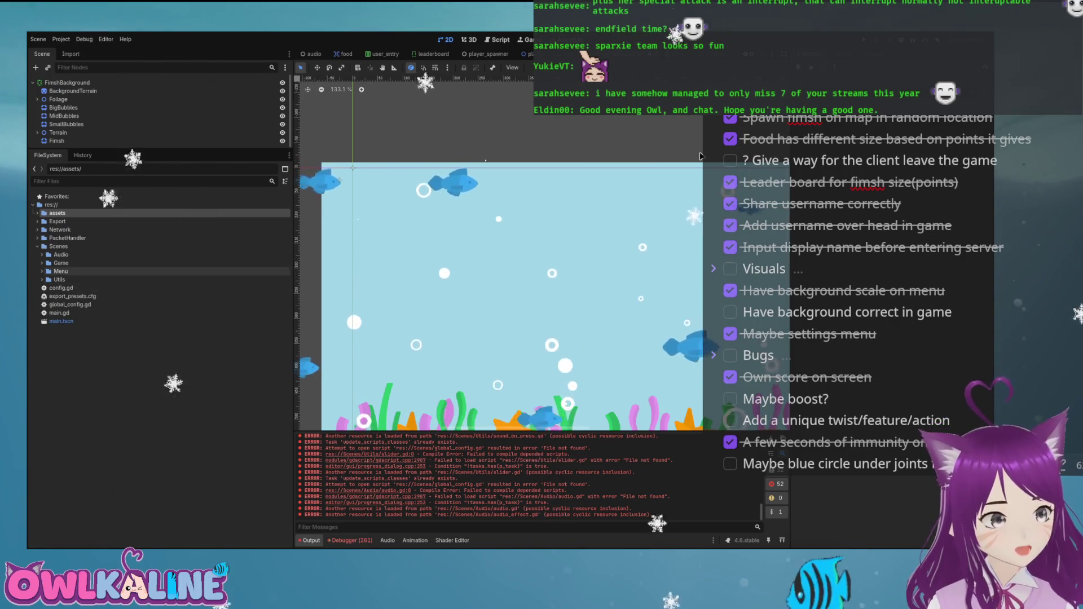
key(Left)
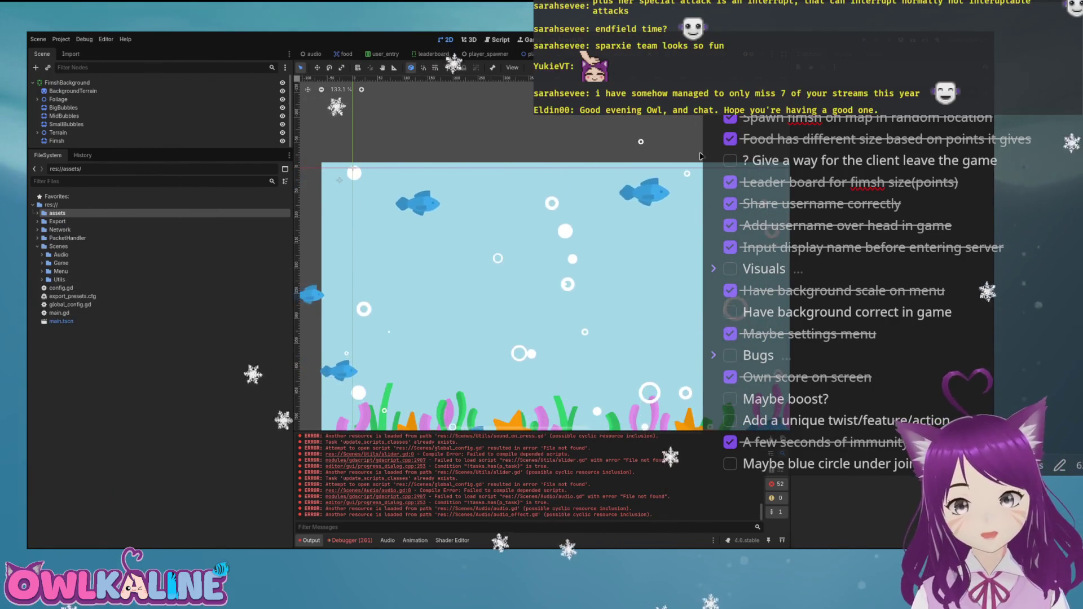
key(F5)
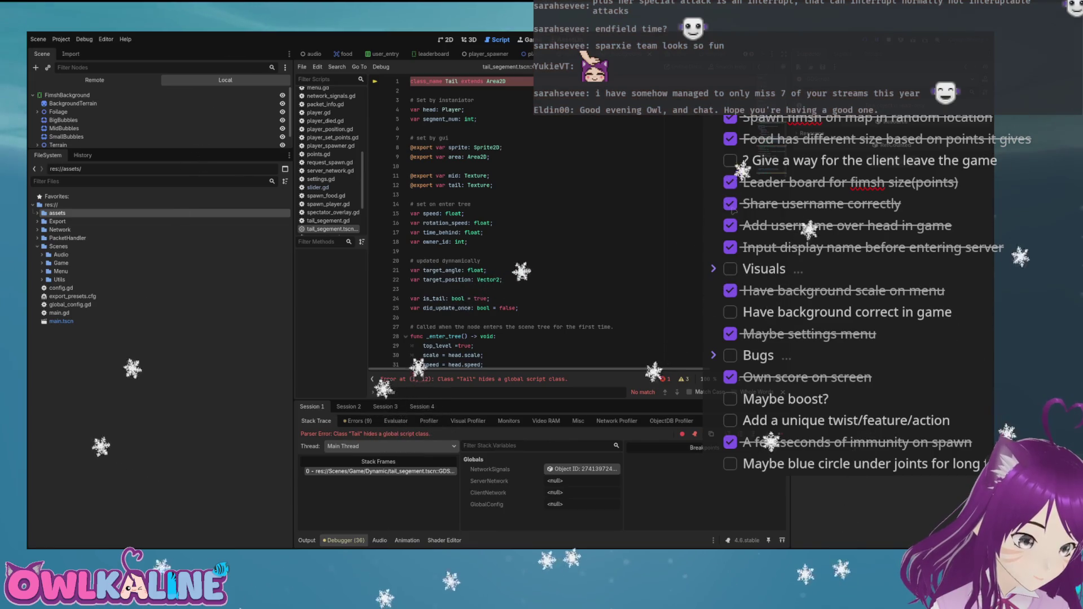
Stop the running game and inspect the Tail script around lines 7 and 12
key(F8)
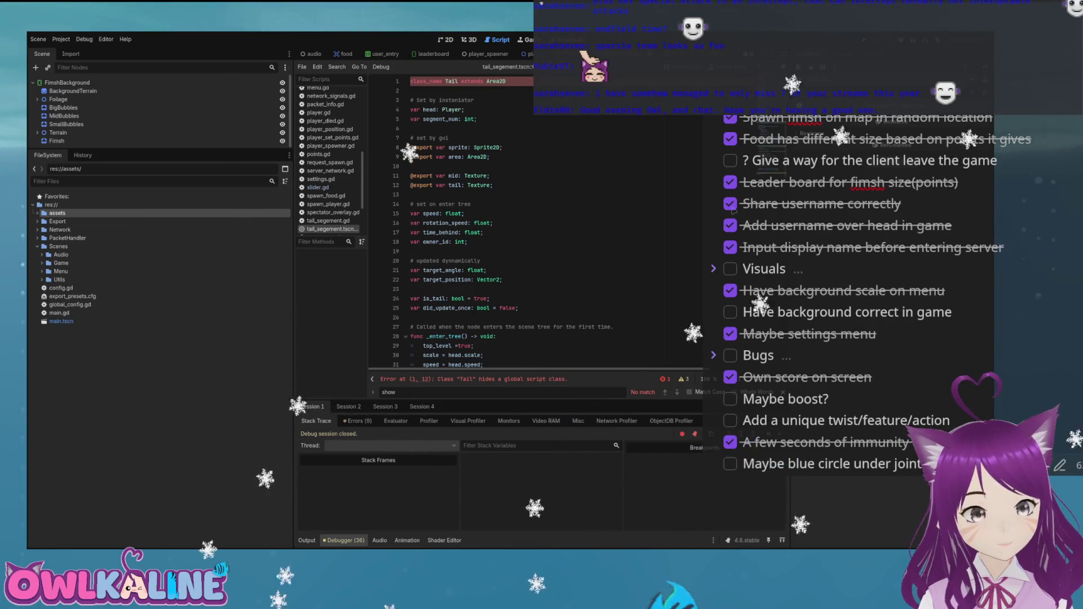
click(493, 185)
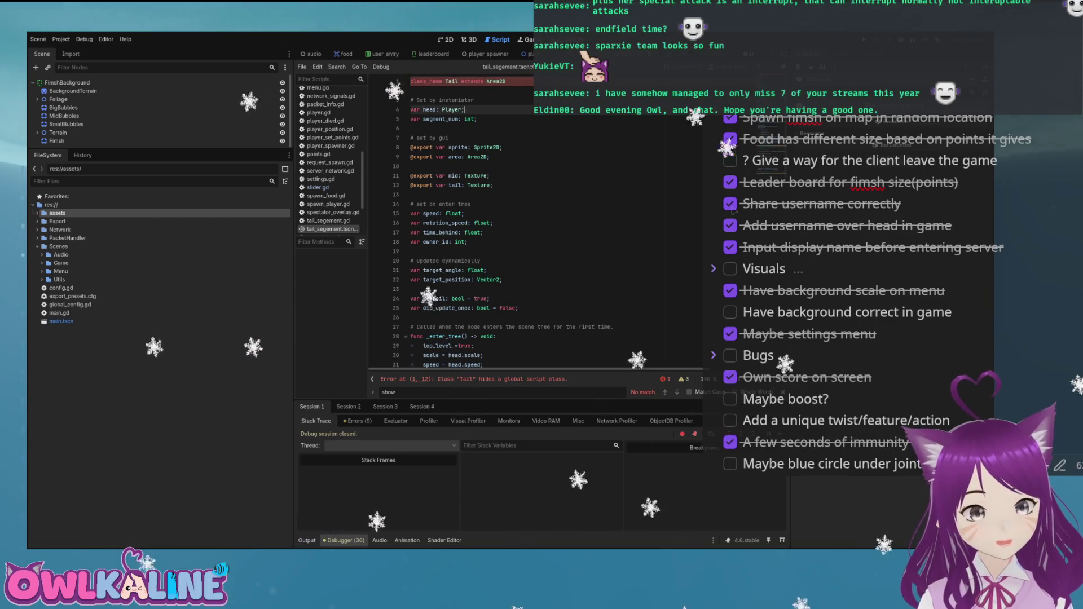
scroll(508, 225, down, 6)
scroll(508, 225, up, 6)
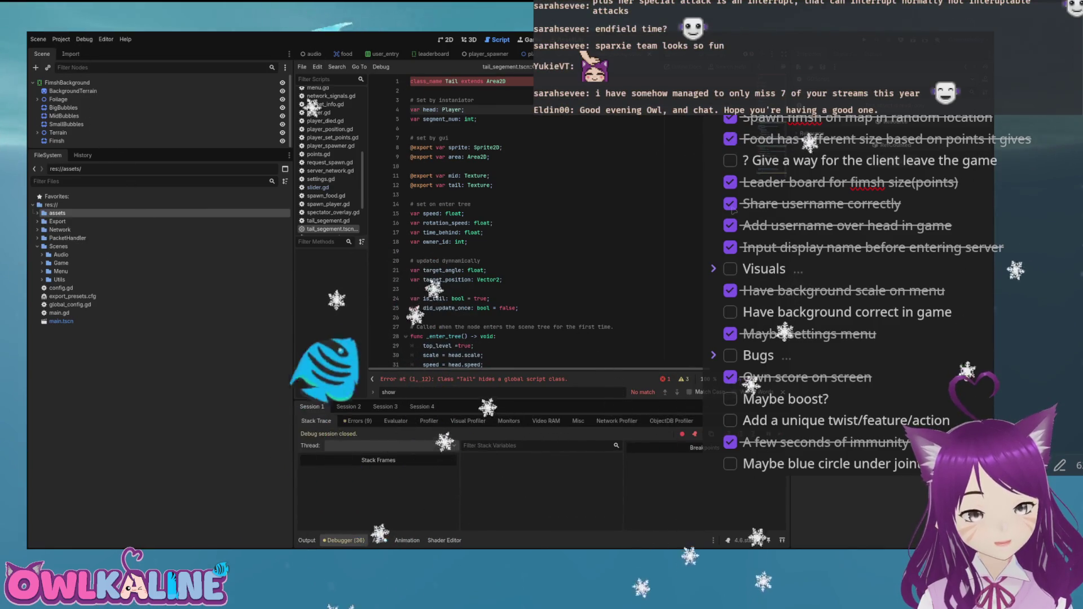
click(449, 137)
Rerun the project, stop it, then run it again to retest the Tail error
key(F5)
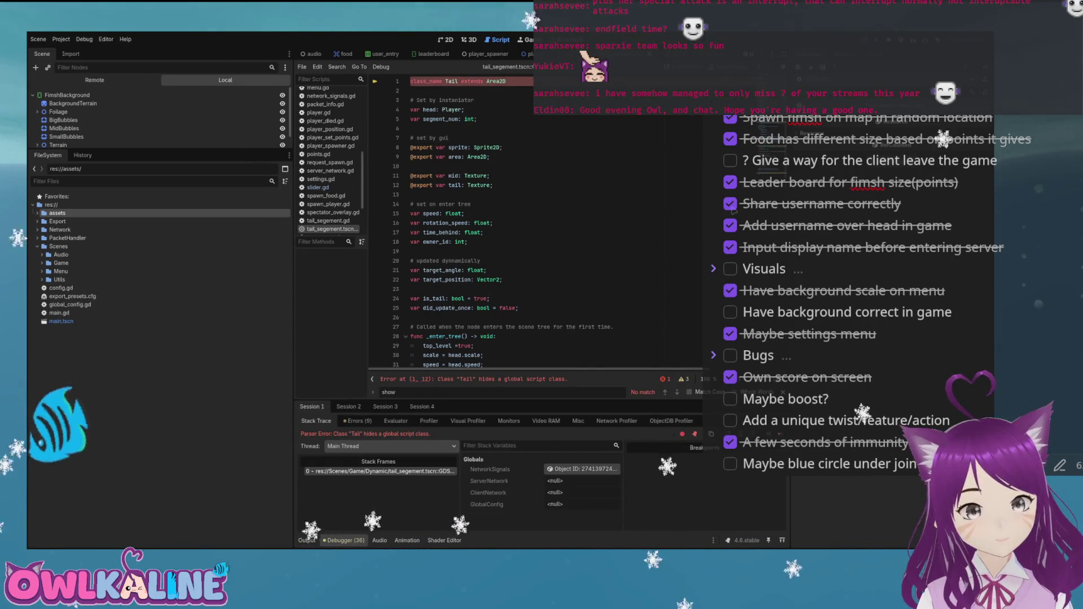
key(F8)
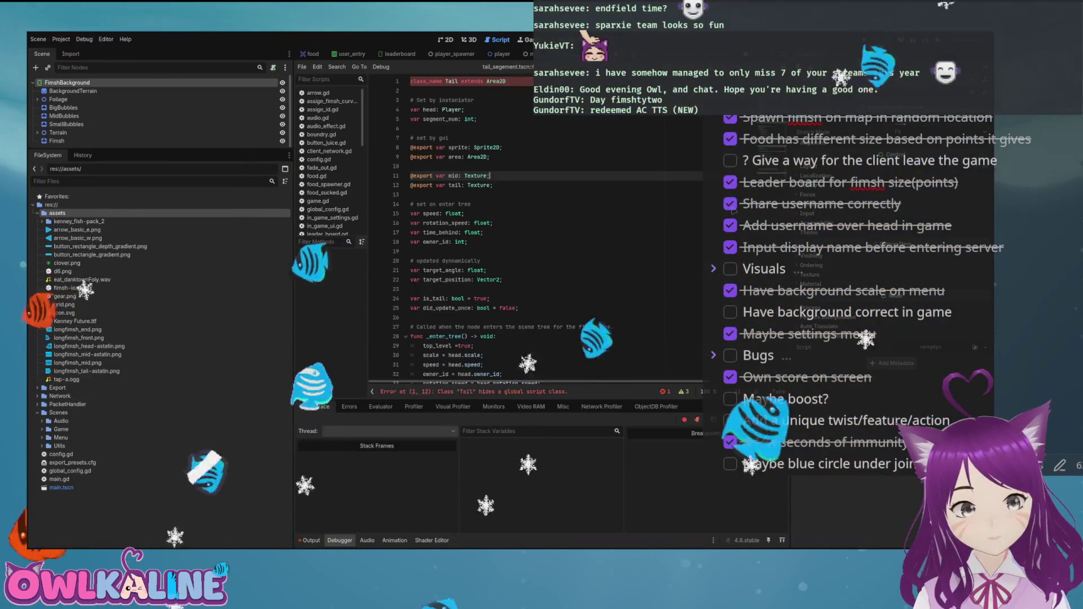
click(411, 251)
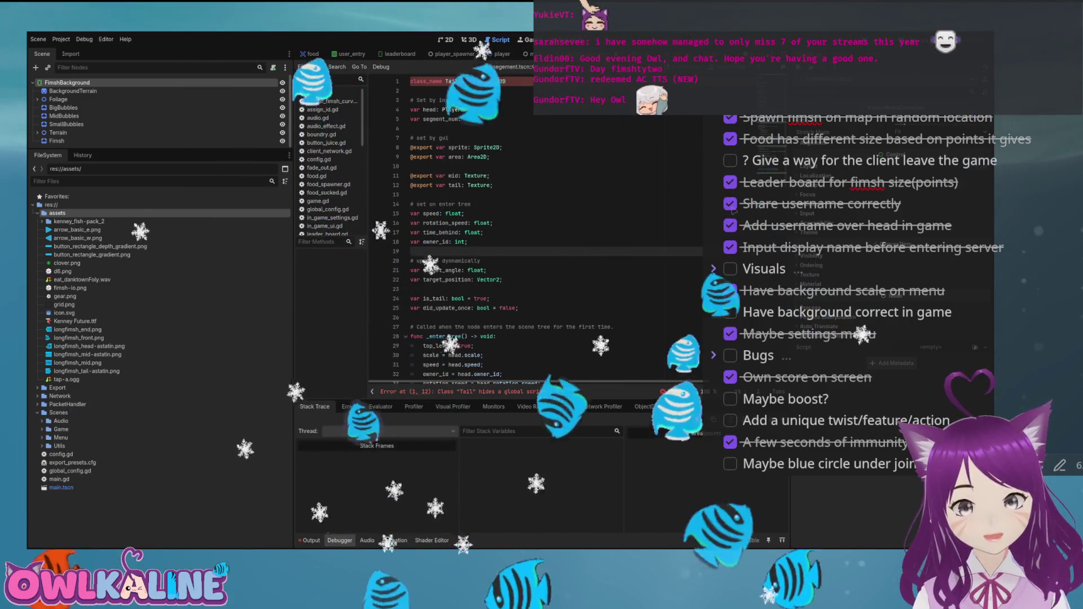
key(F5)
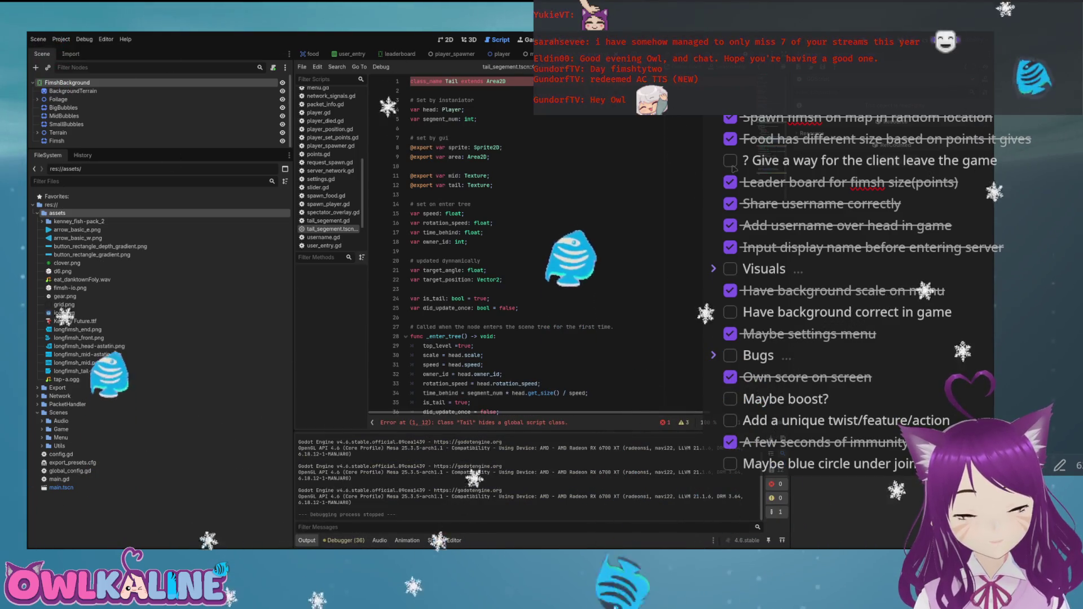
Hide the script list, expand the parser error text, and open global_config.gd and config.gd
key(ctrl+backslash)
key(ctrl+backslash)
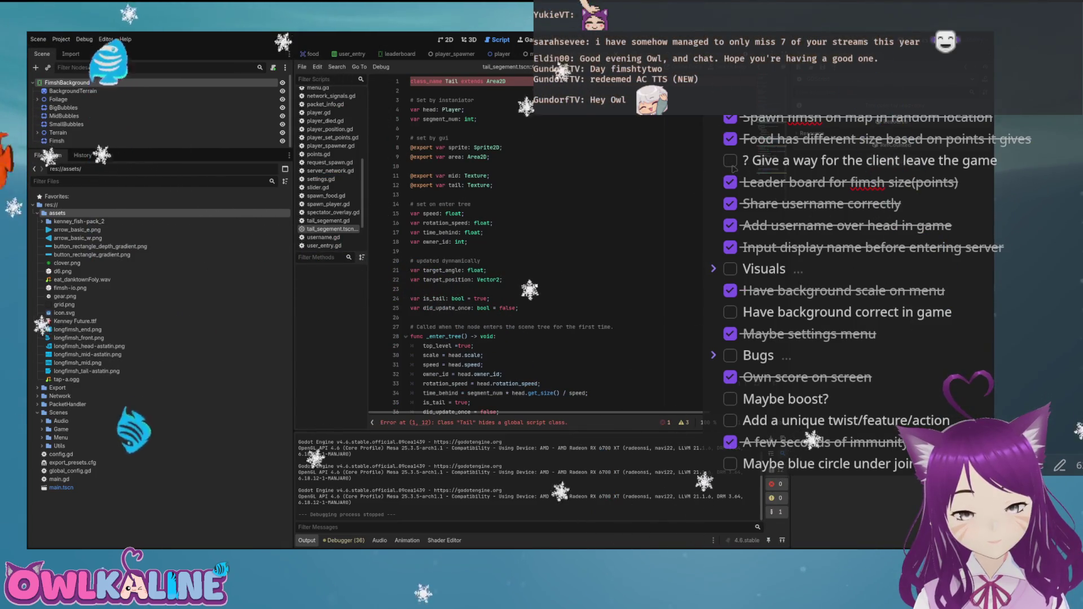
click(417, 423)
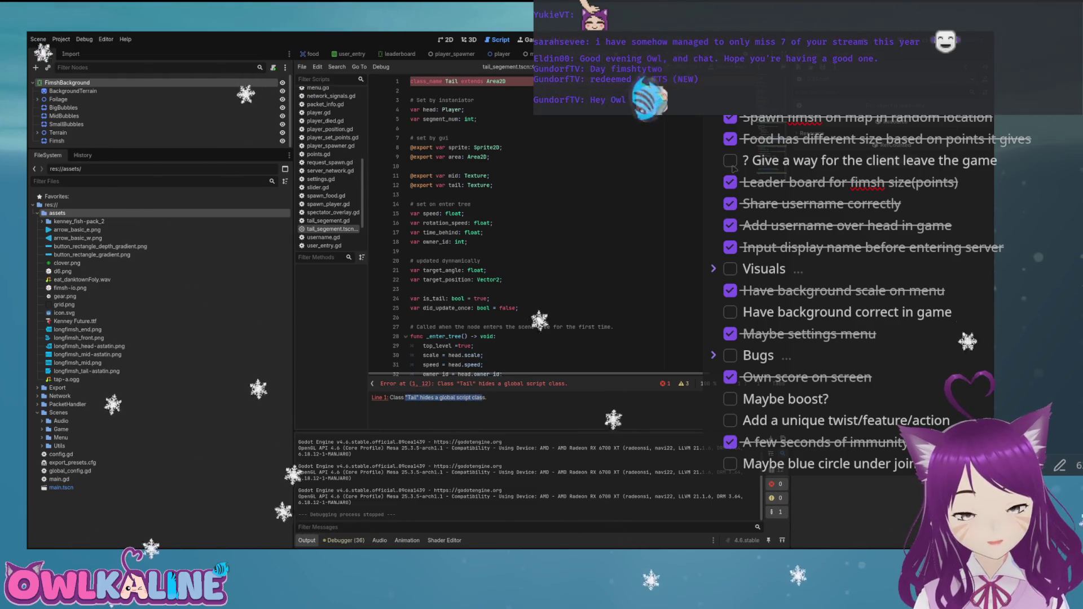
double_click(70, 471)
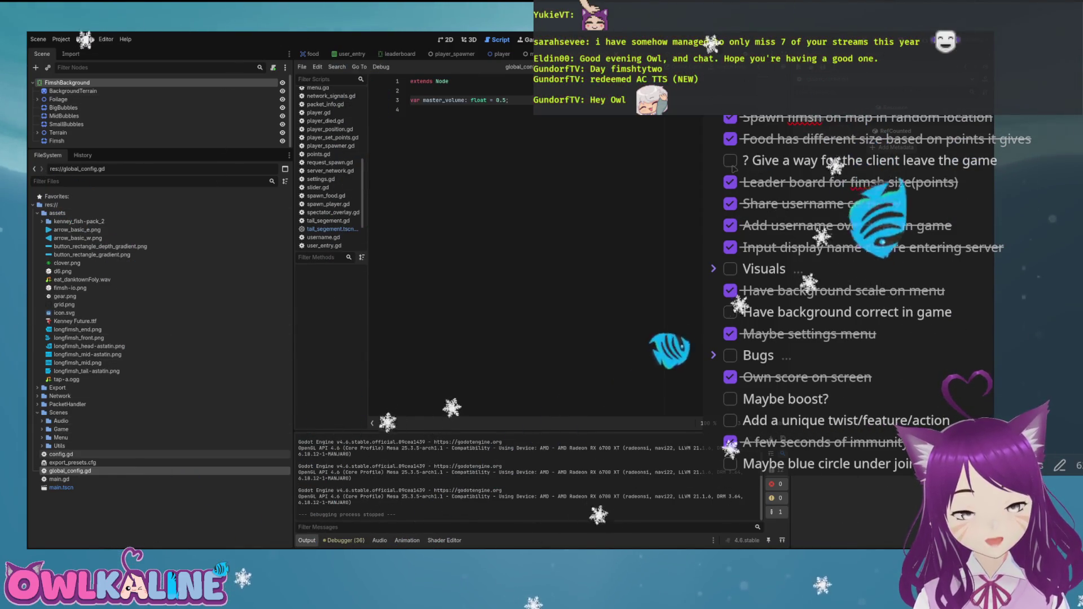
double_click(61, 454)
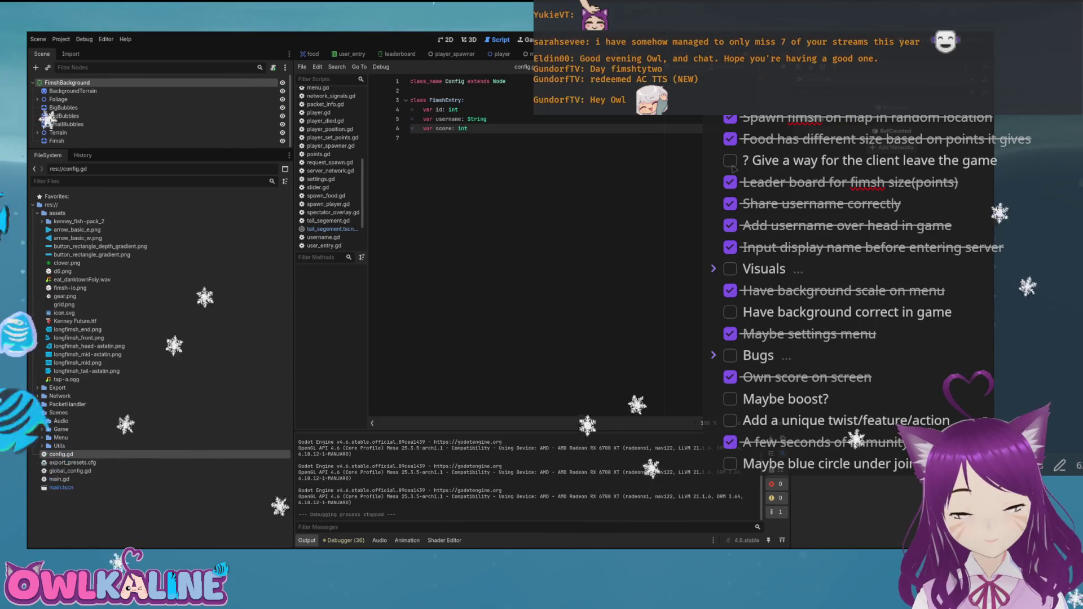
Show the Debugger's Errors tab and run the project again
key(alt+d)
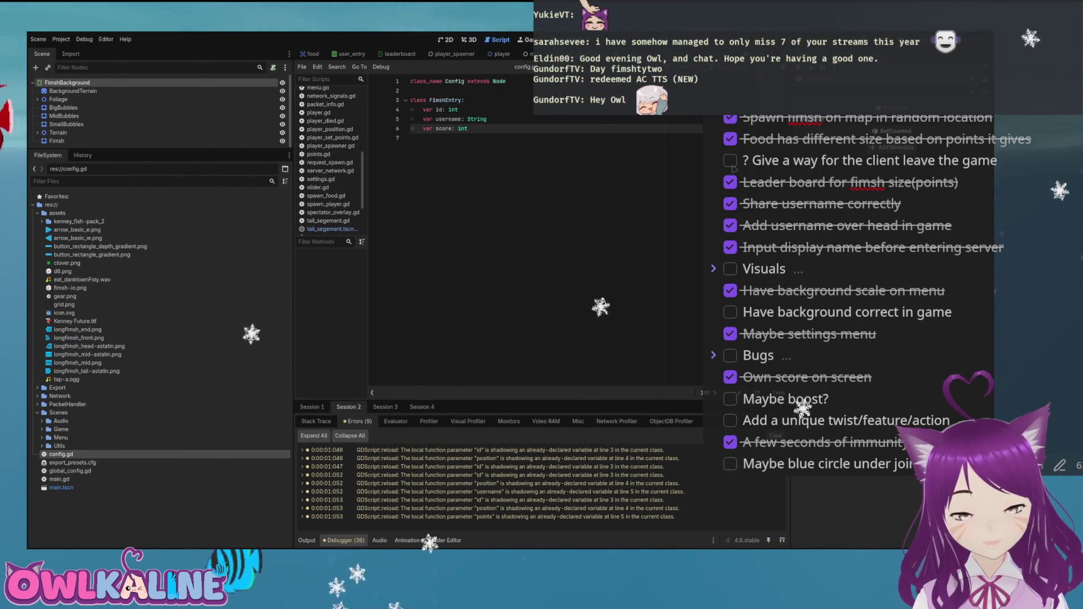
click(396, 421)
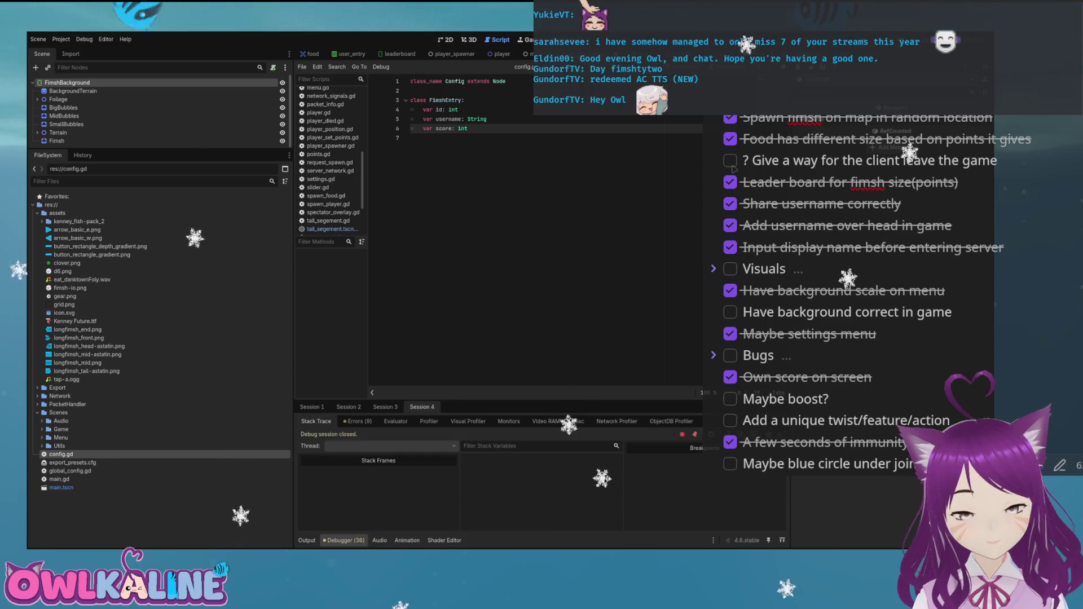
click(357, 421)
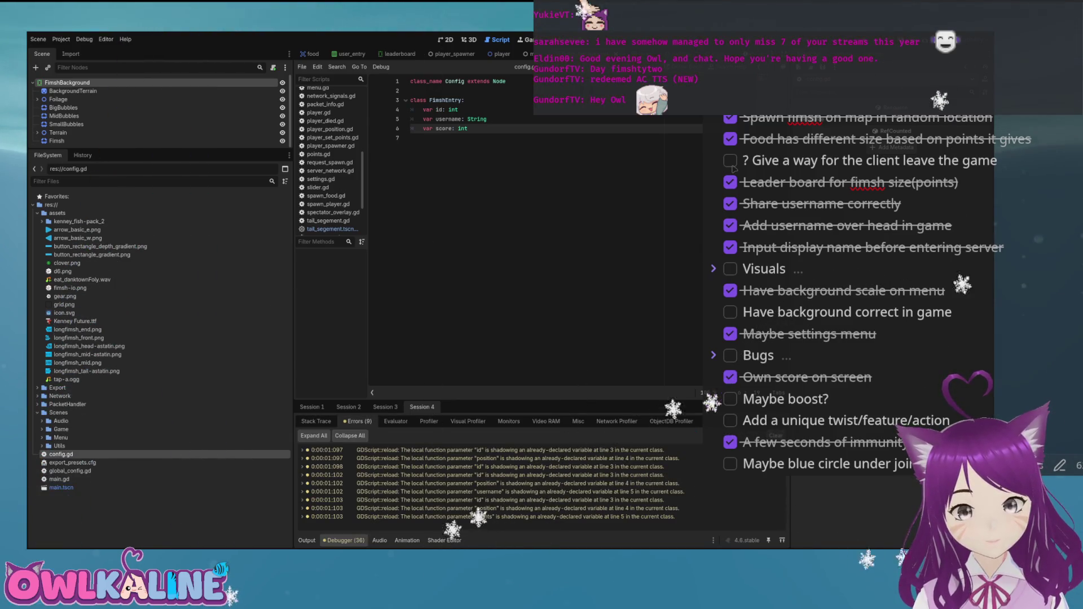
key(F5)
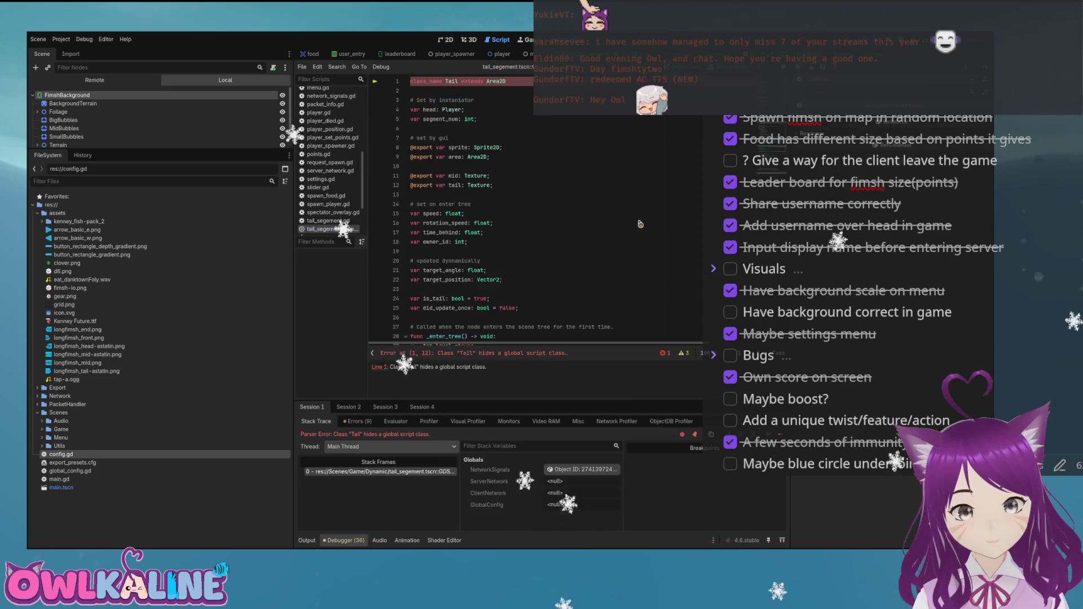
Stop the game and open tail_segement.tscn from Scenes/Game/Dynamic in the 2D view
key(F8)
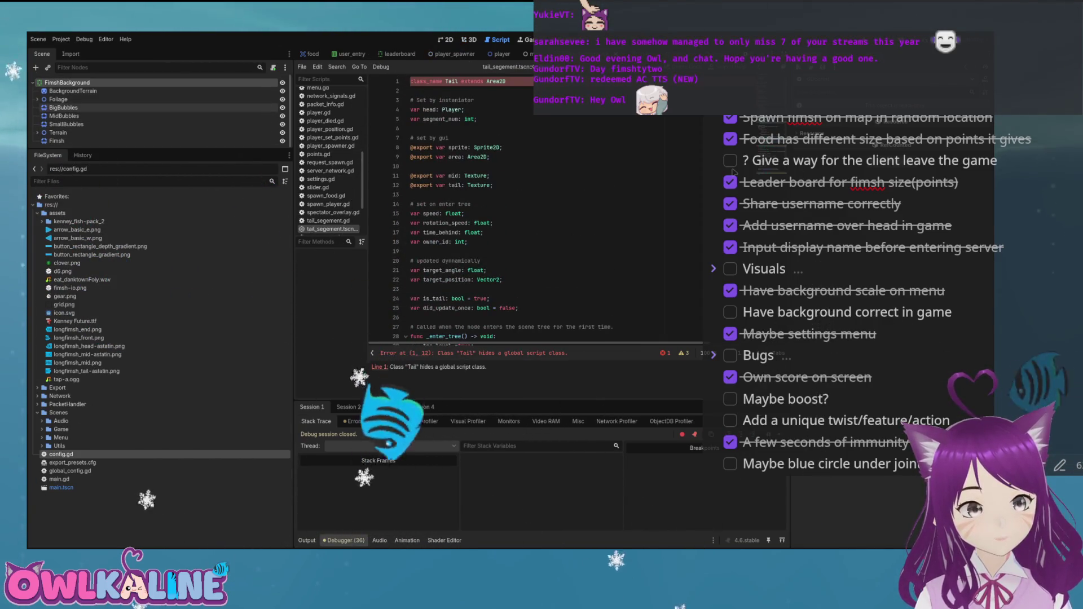
key(ctrl+F1)
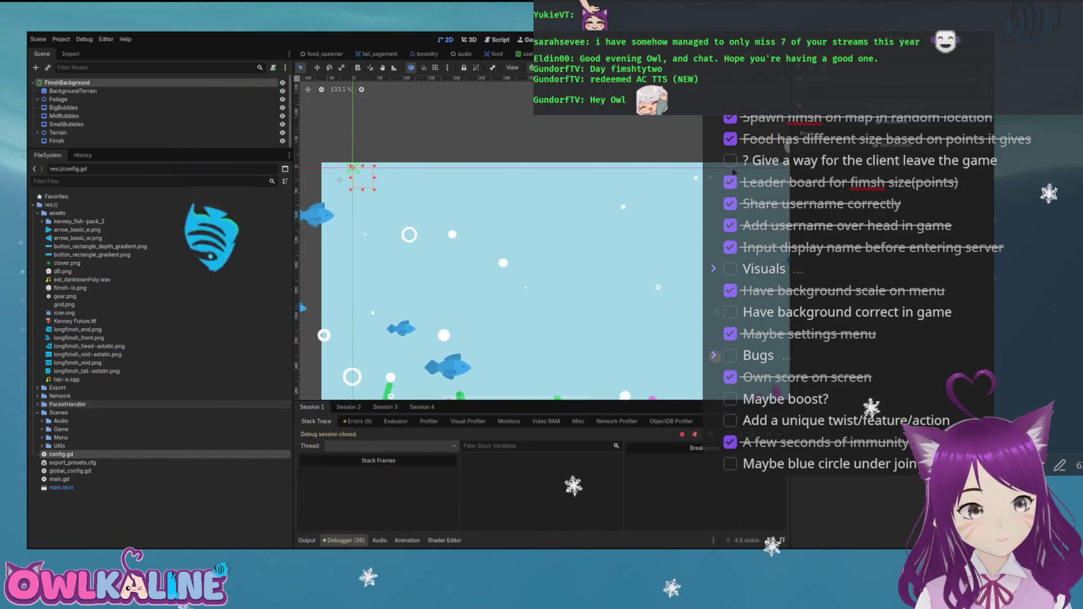
click(42, 429)
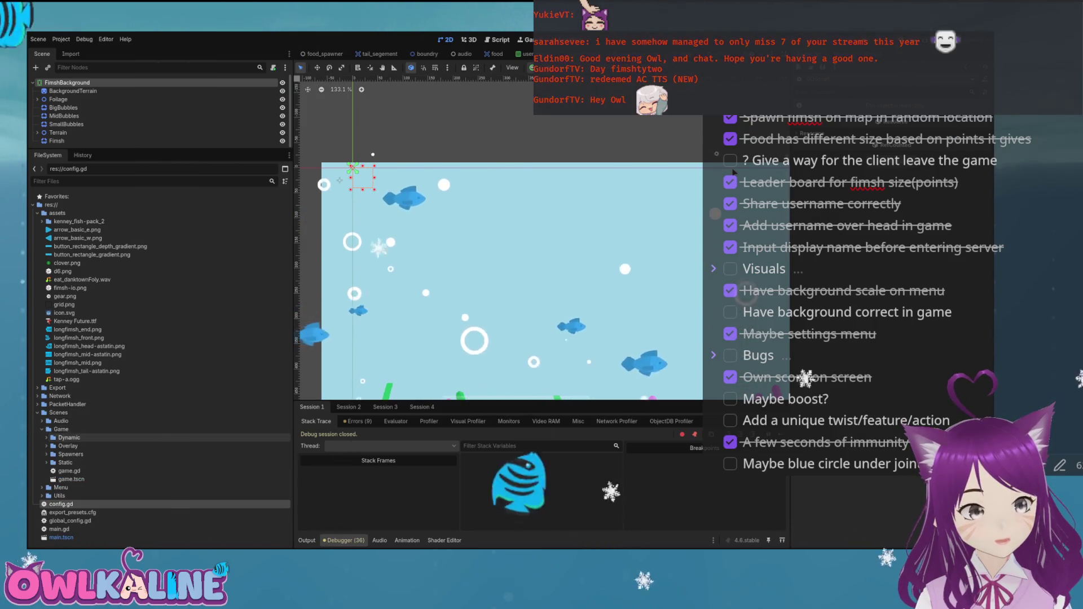
click(47, 438)
click(85, 488)
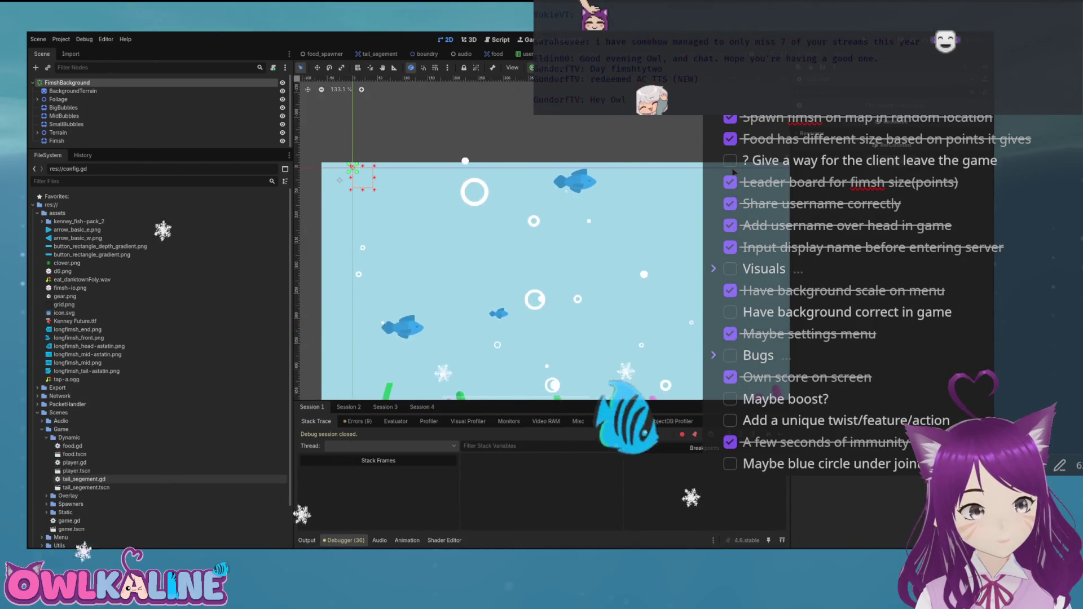
double_click(85, 488)
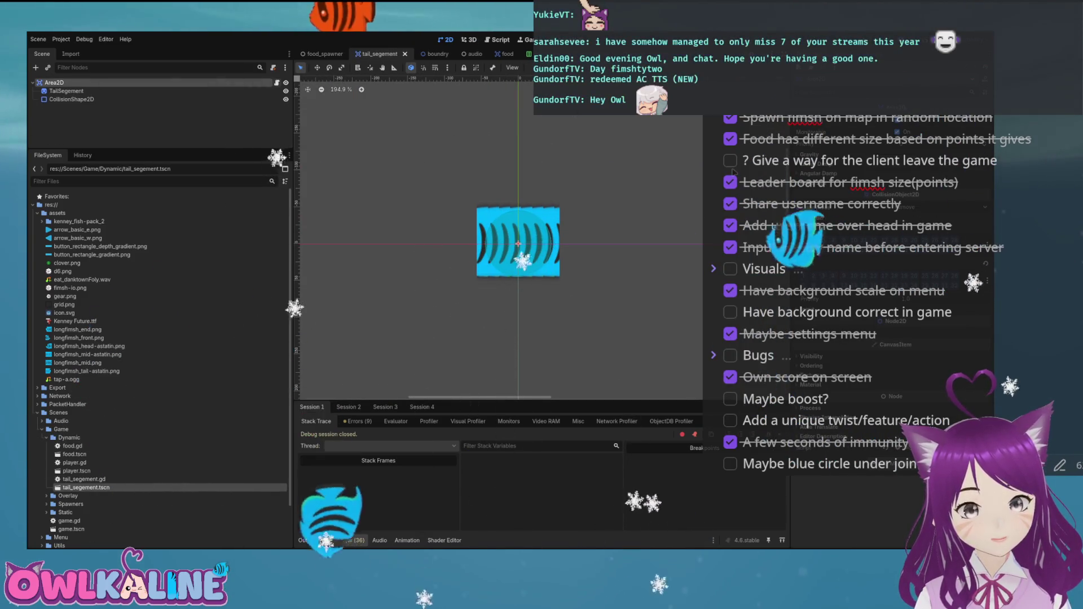
Show the tail_segement scene's Tail script, then rerun the project and stop it
key(ctrl+F3)
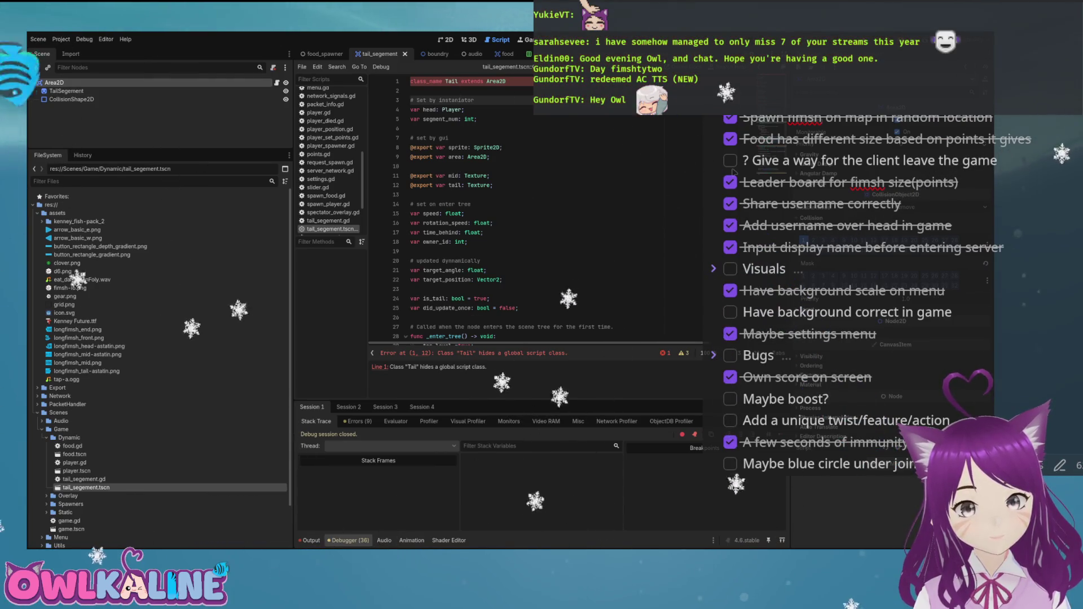
key(F5)
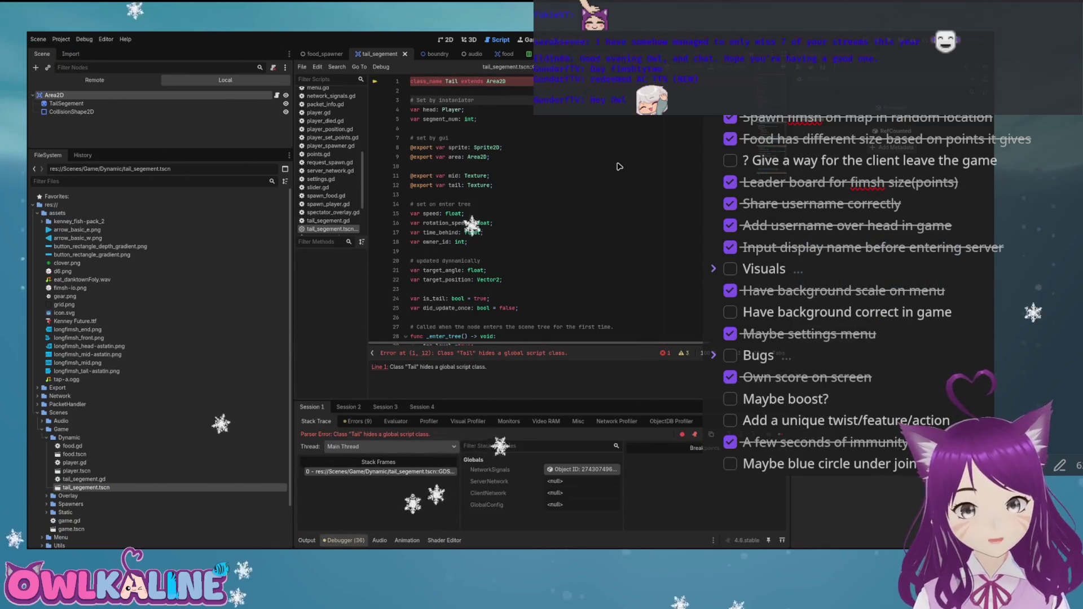
key(F8)
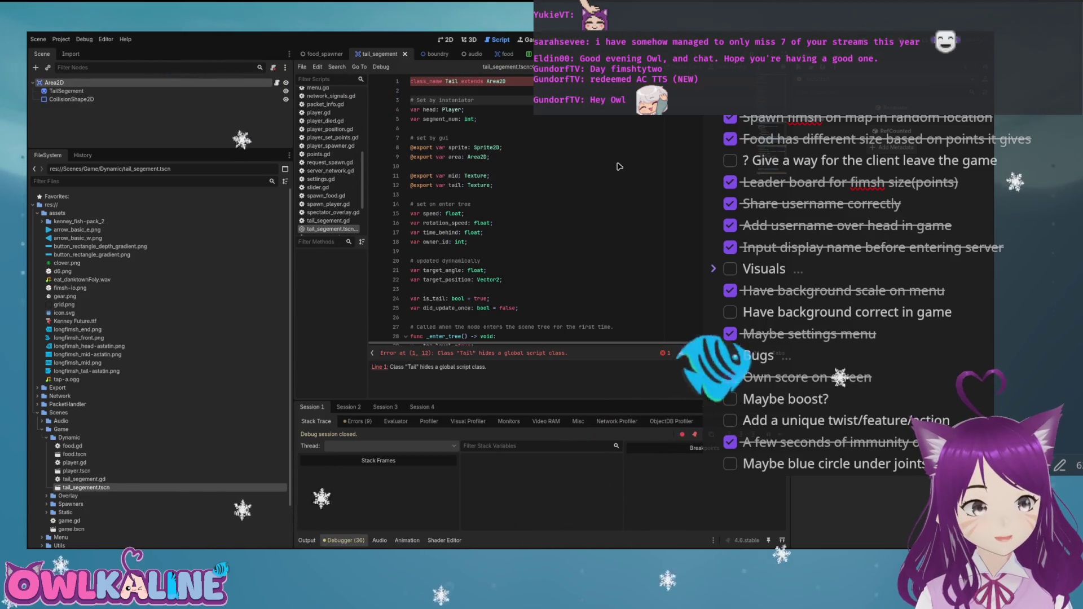
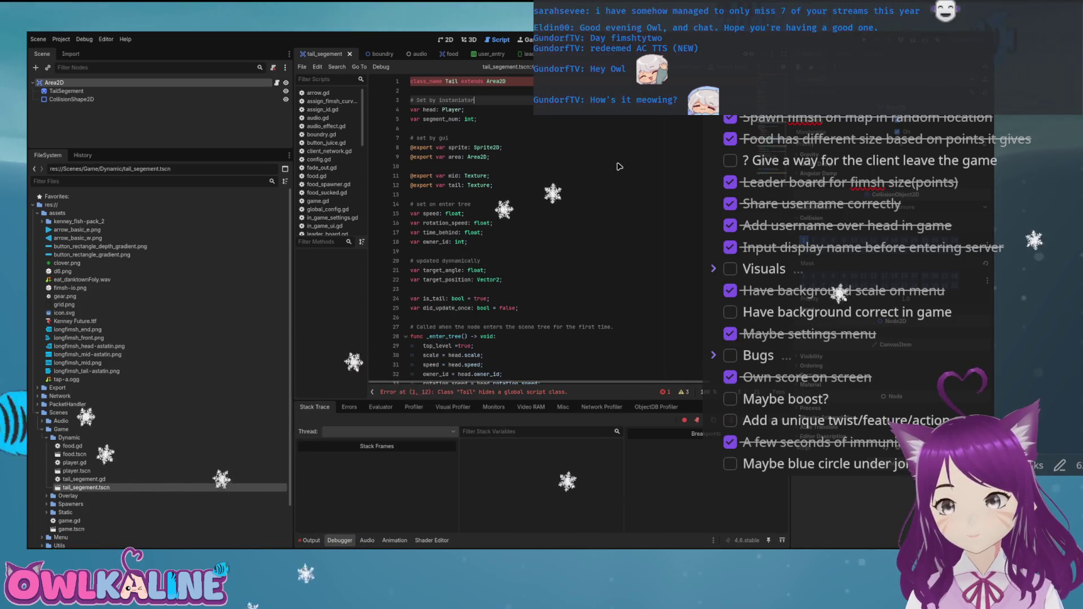
Run the project, see the 'Class Tail hides a global script class' error, then stop it
key(F5)
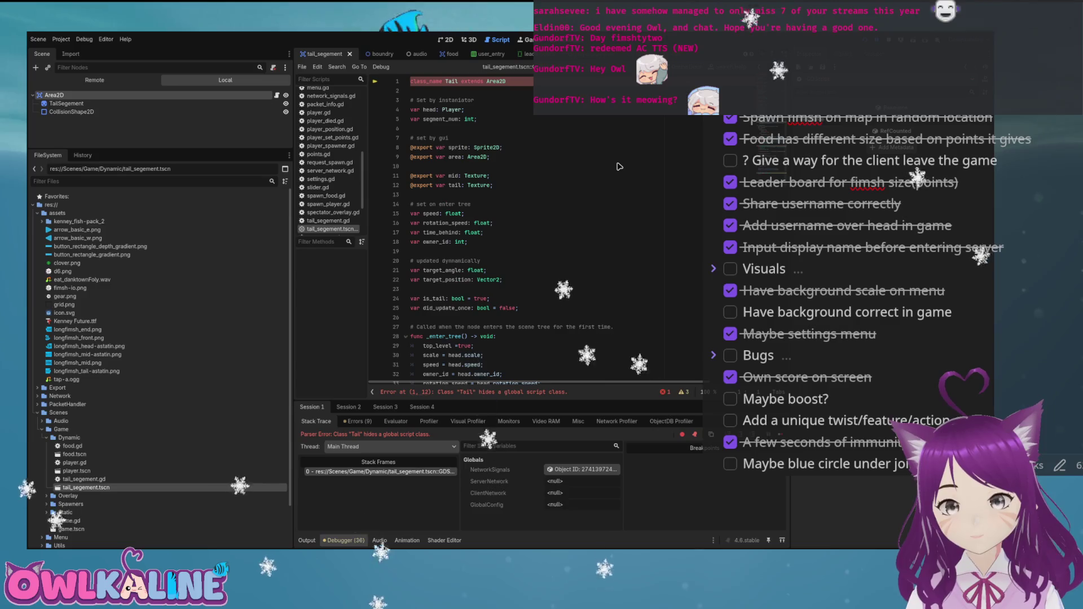
key(F8)
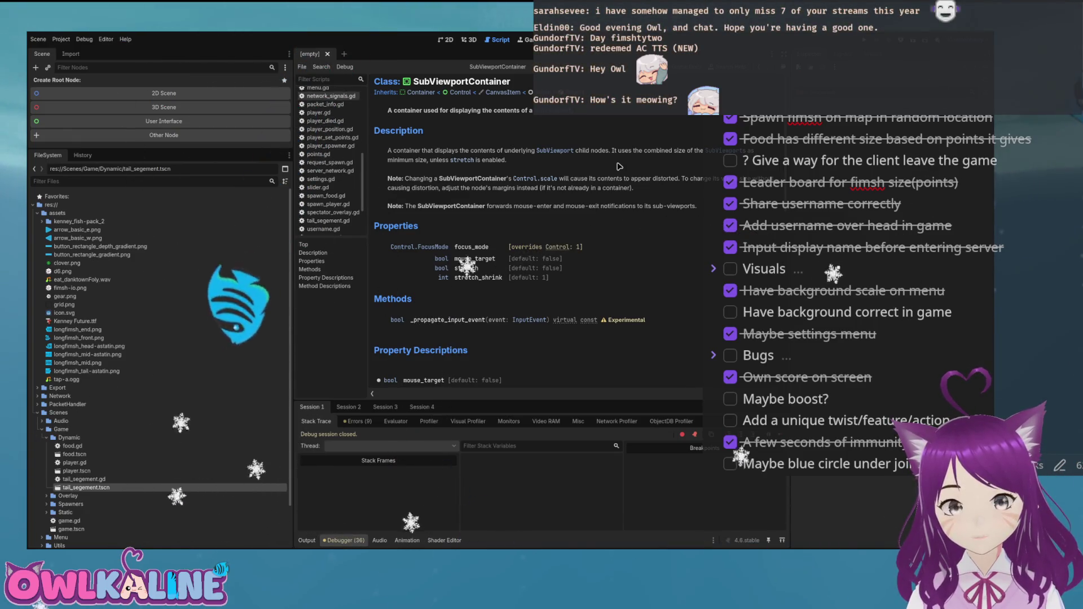
Close the food_sucked.gd script and quit the editor to reload the project
key(ctrl+w)
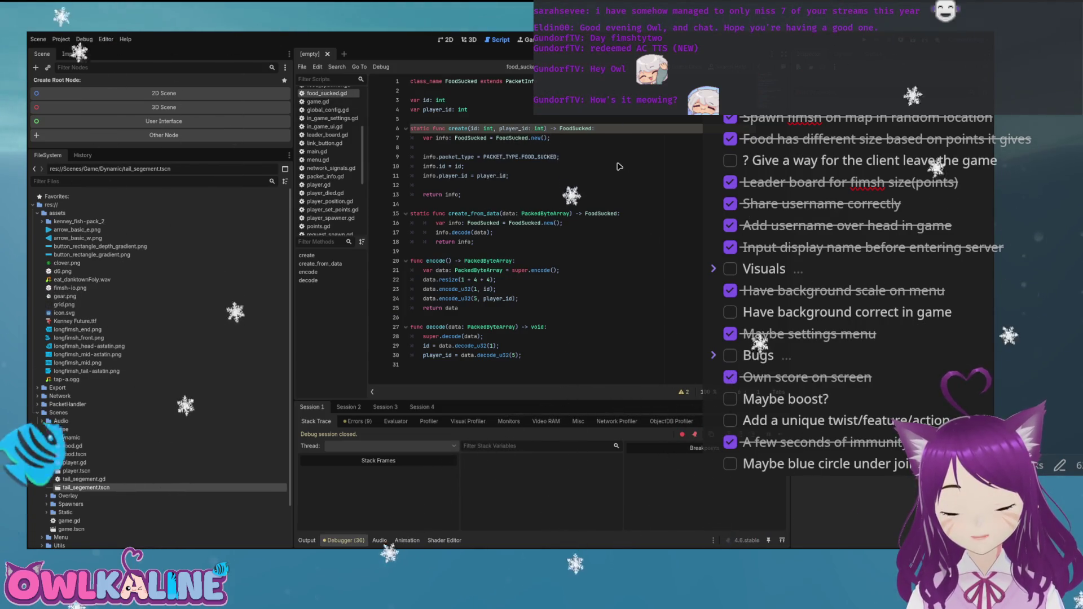
key(ctrl+w)
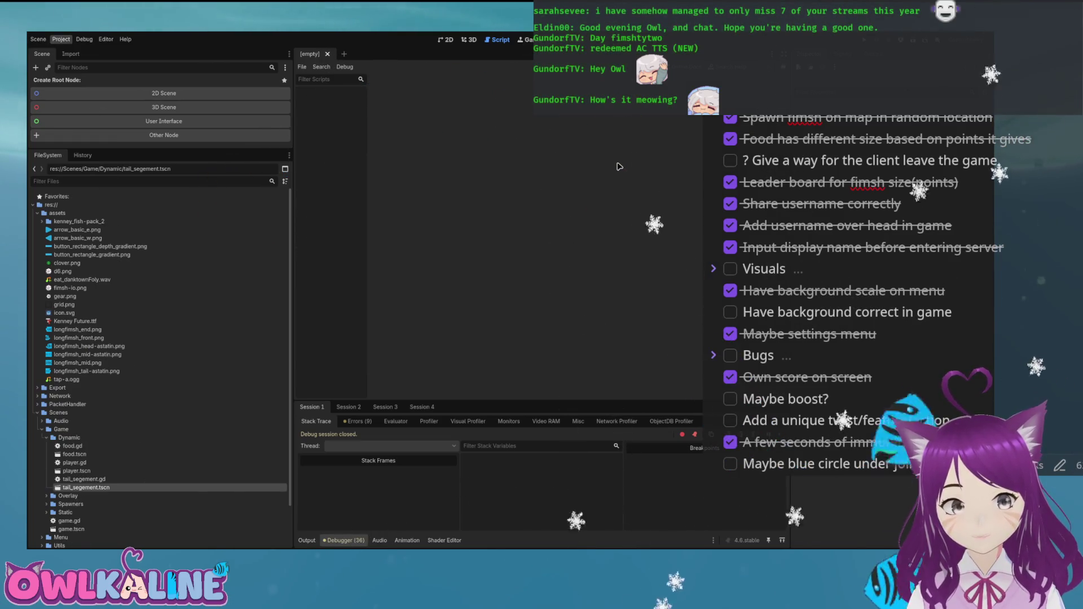
key(ctrl+q)
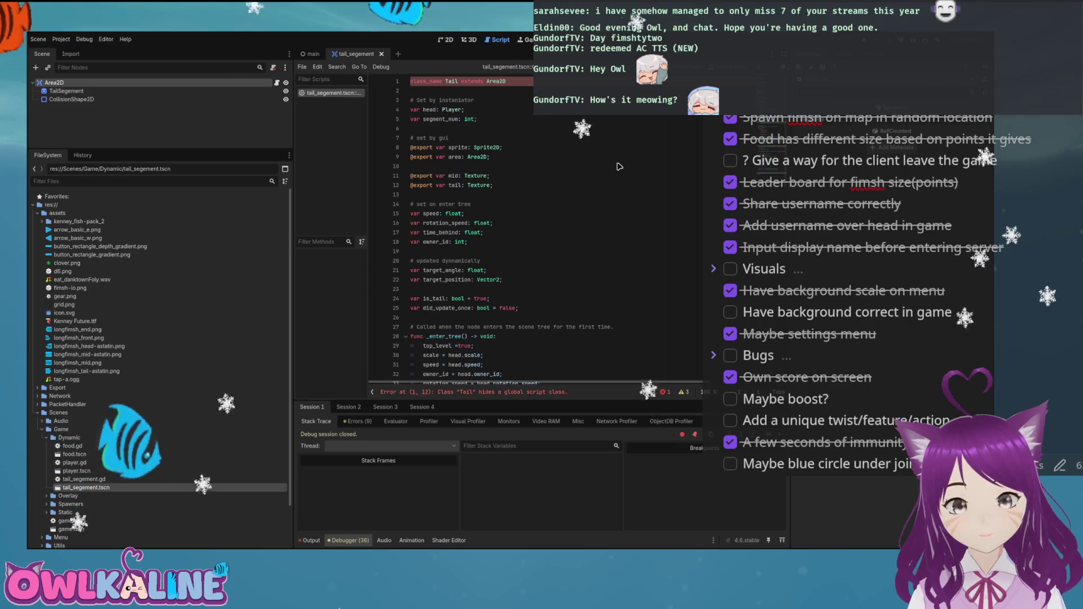
Switch to the 2D workspace and move from the main scene to the tail_segement scene
key(ctrl+F1)
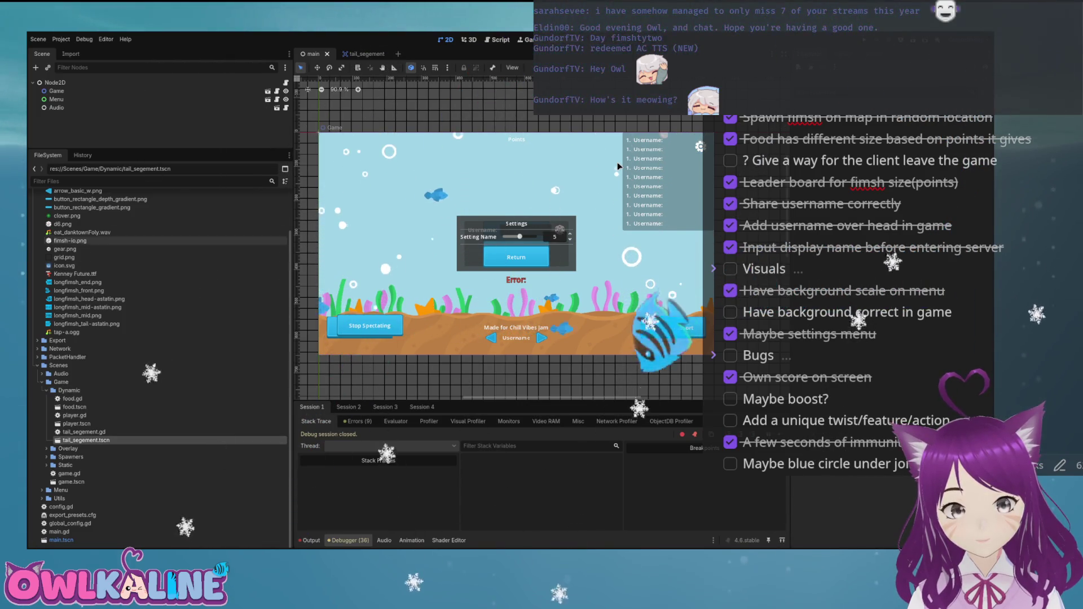
key(ctrl+Tab)
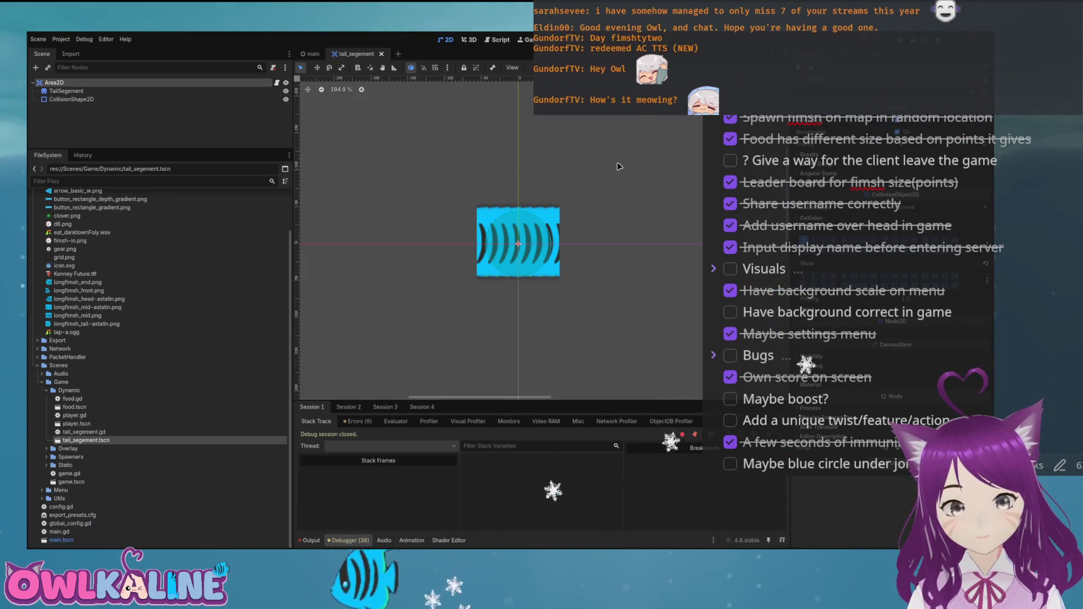
Detach the script from the Area2D root, save the scene, and test-run the game
key(Down)
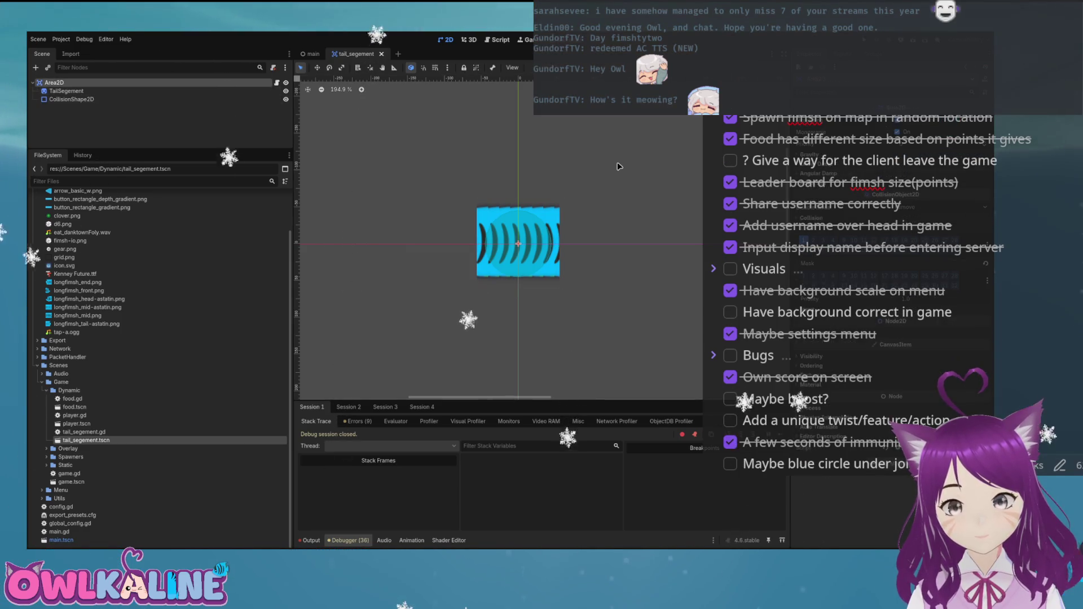
key(ctrl+z)
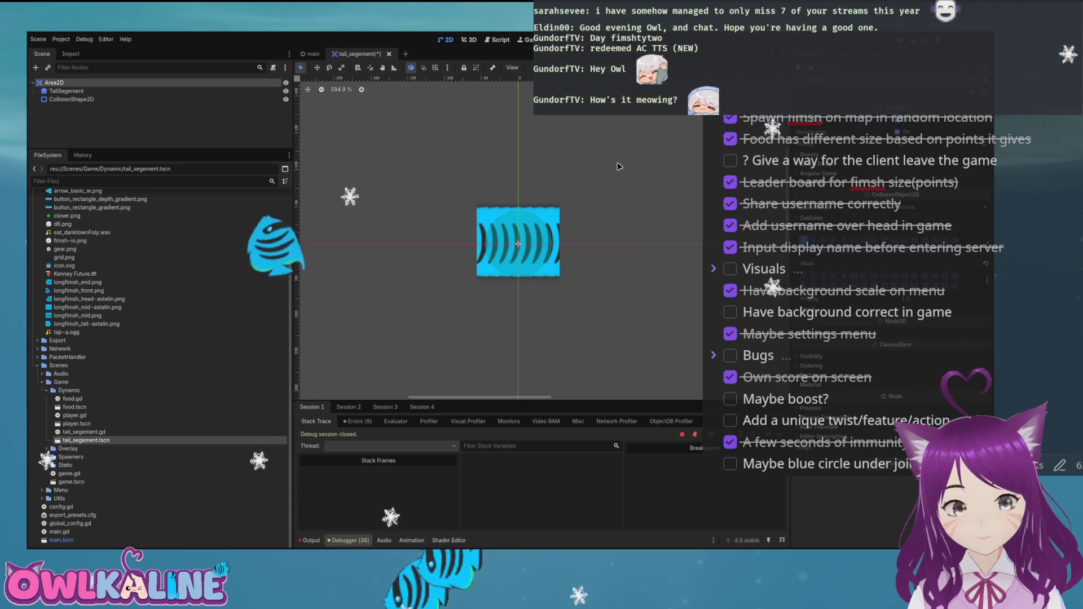
key(ctrl+s)
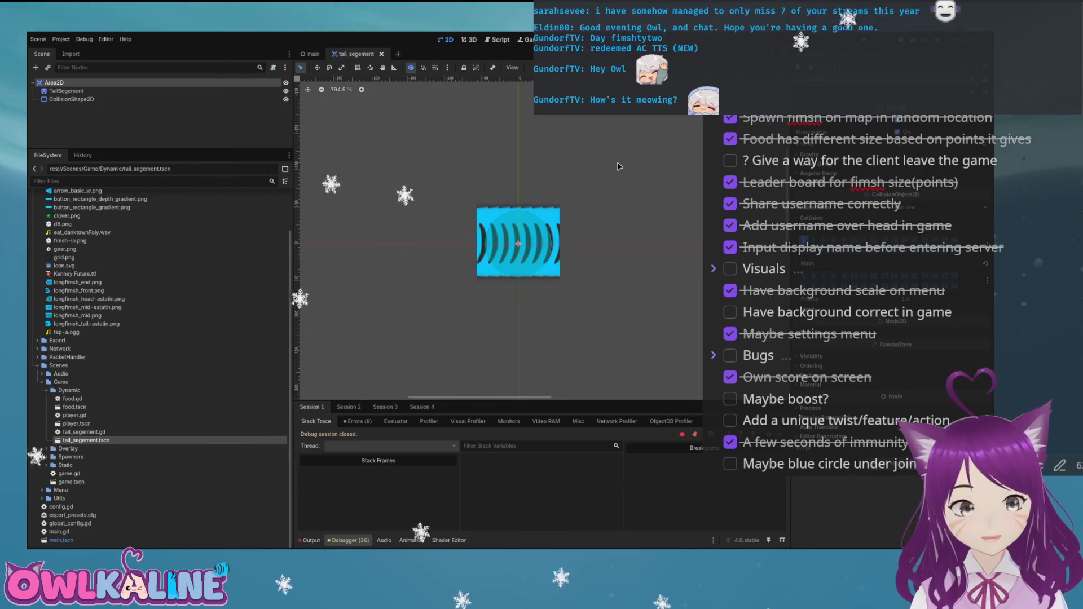
key(F5)
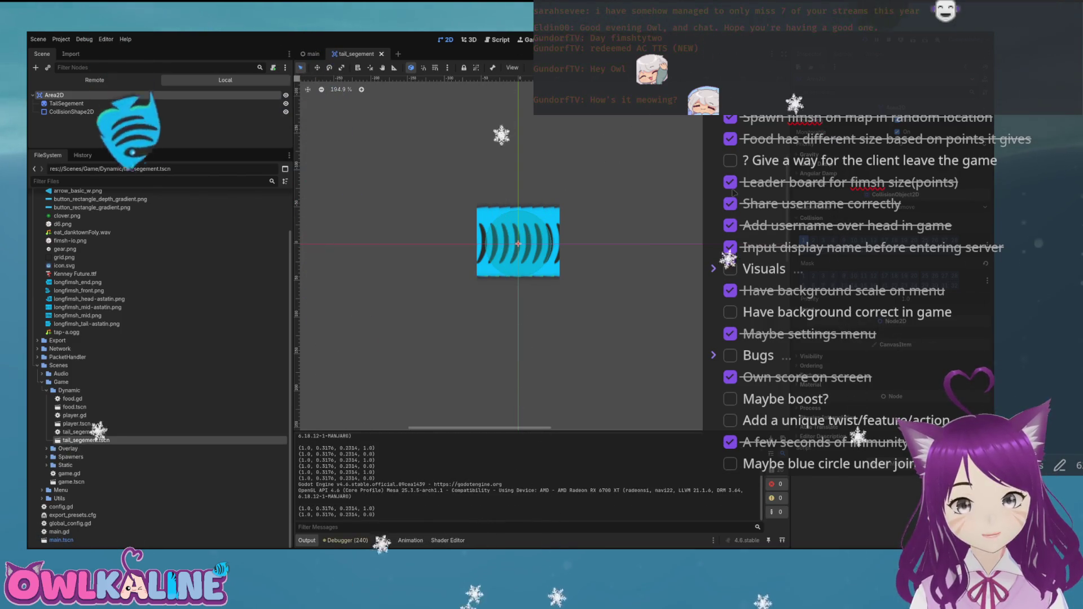
key(F8)
Close and reopen the tail_segement scene, reattach the script to Area2D, and save it
drag(86, 440, 164, 195)
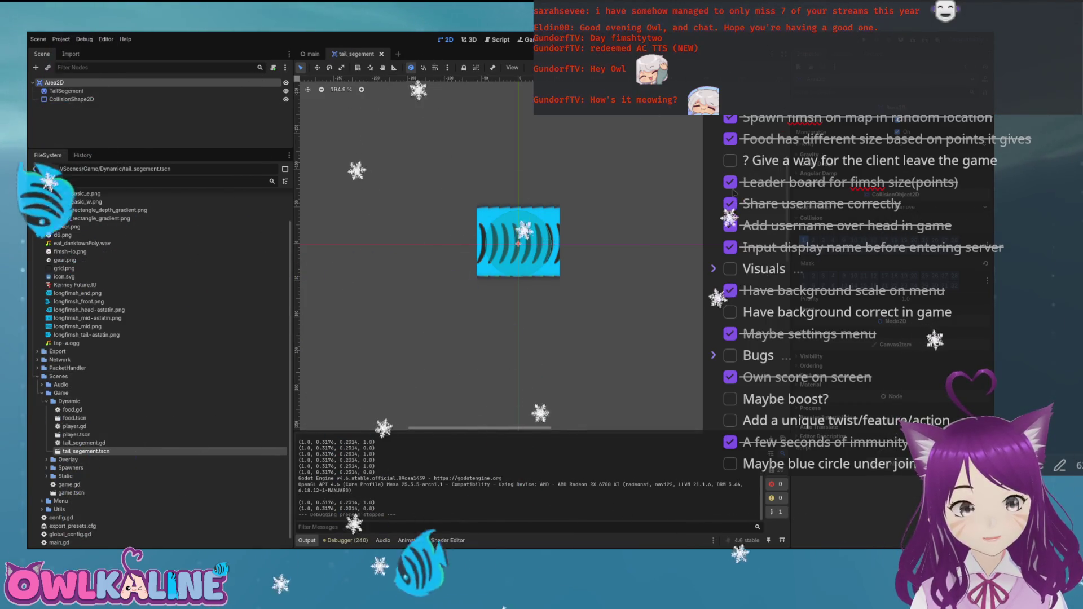
key(ctrl+shift+w)
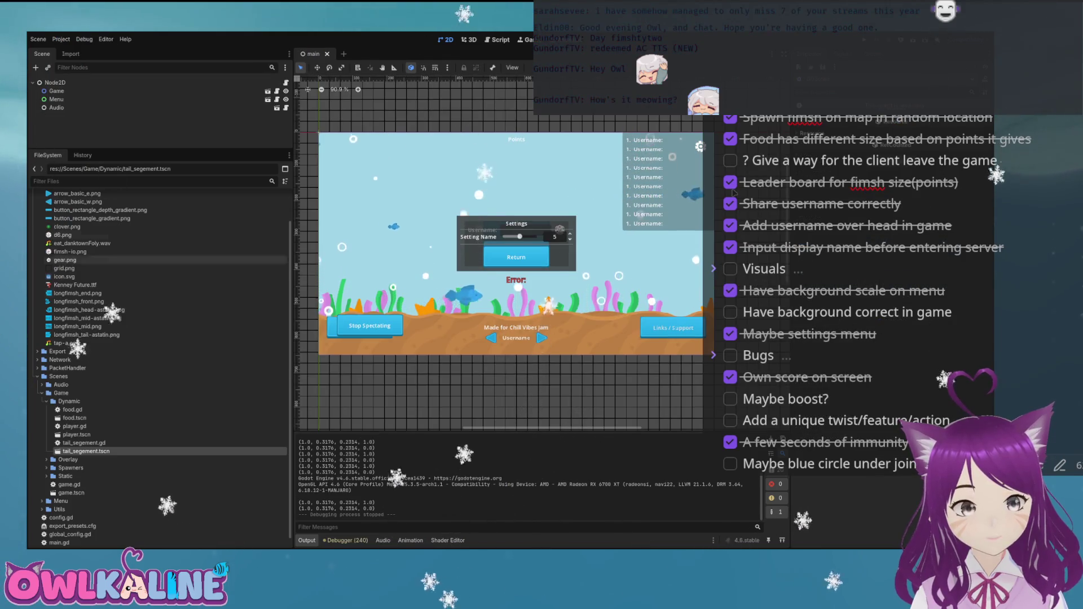
scroll(158, 367, down, 1)
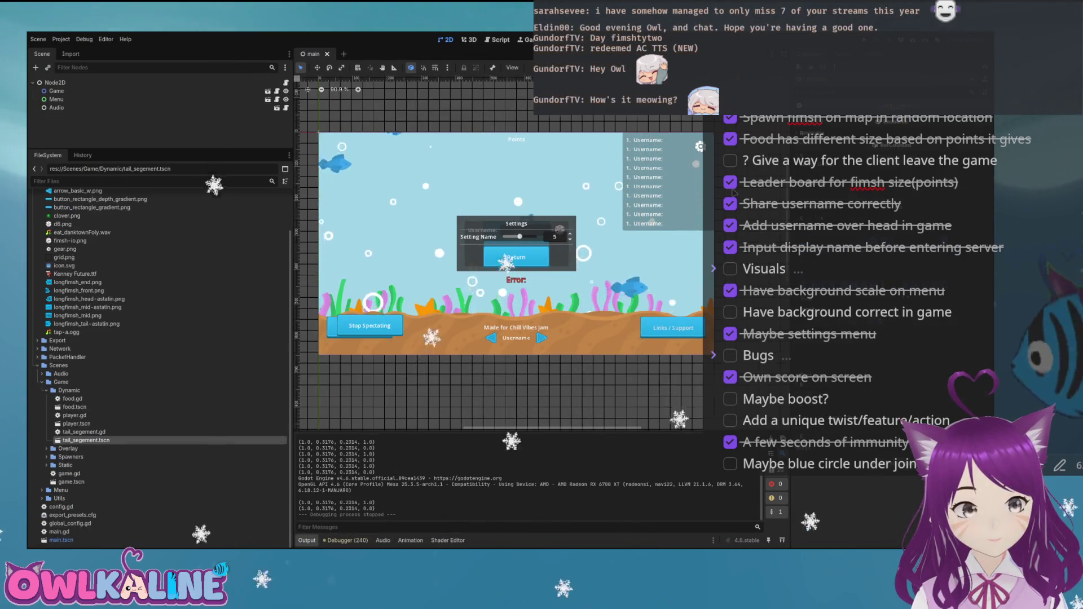
key(ctrl+shift+t)
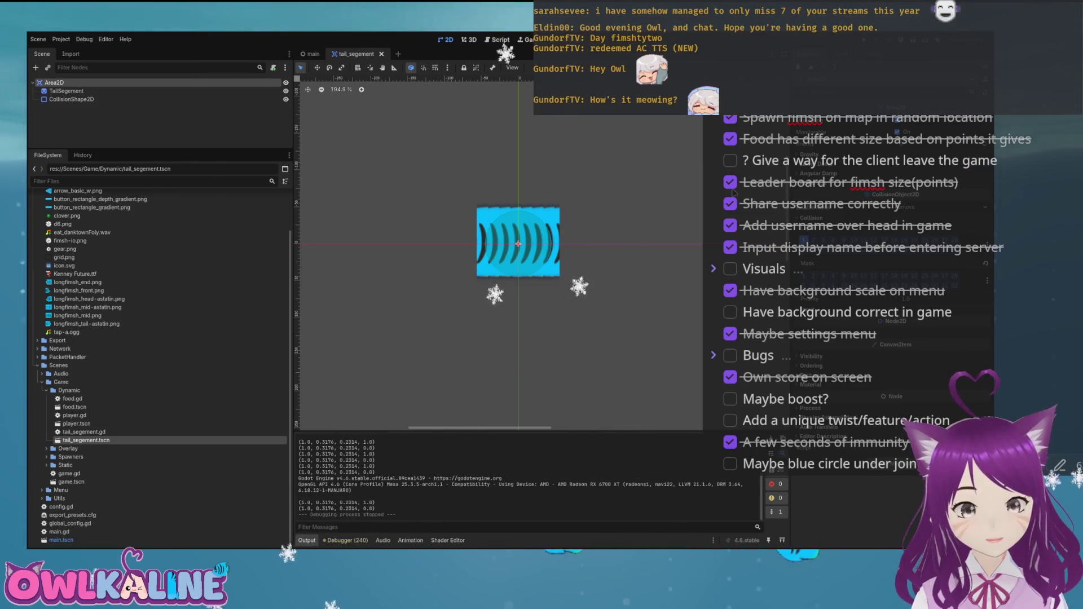
click(733, 193)
key(ctrl+s)
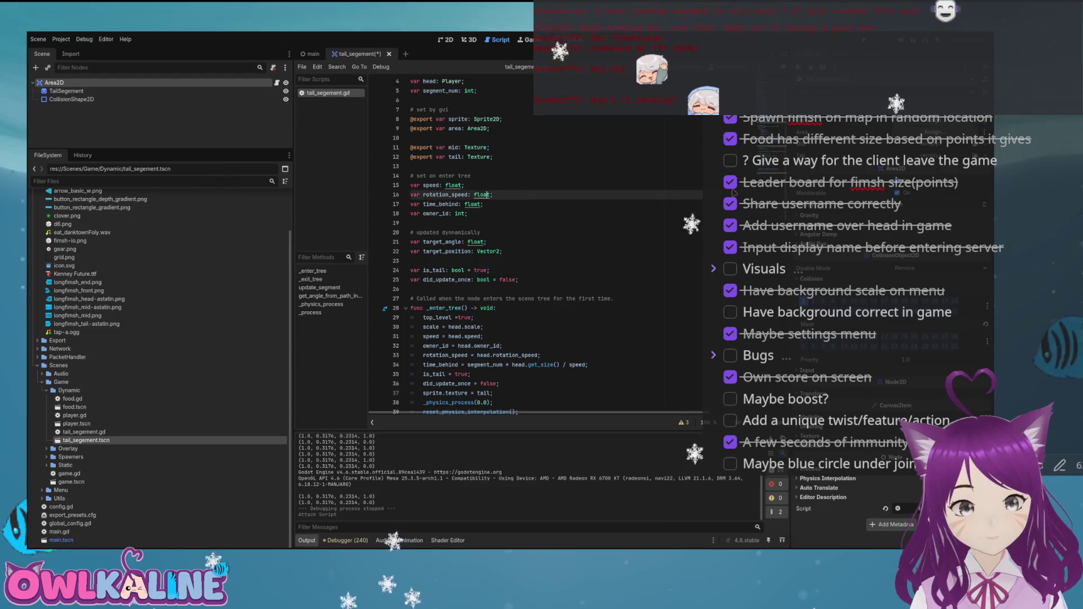
Rerun the project from tail_segement.gd, revealing the Nil texture assignment error on line 37
key(alt+Left)
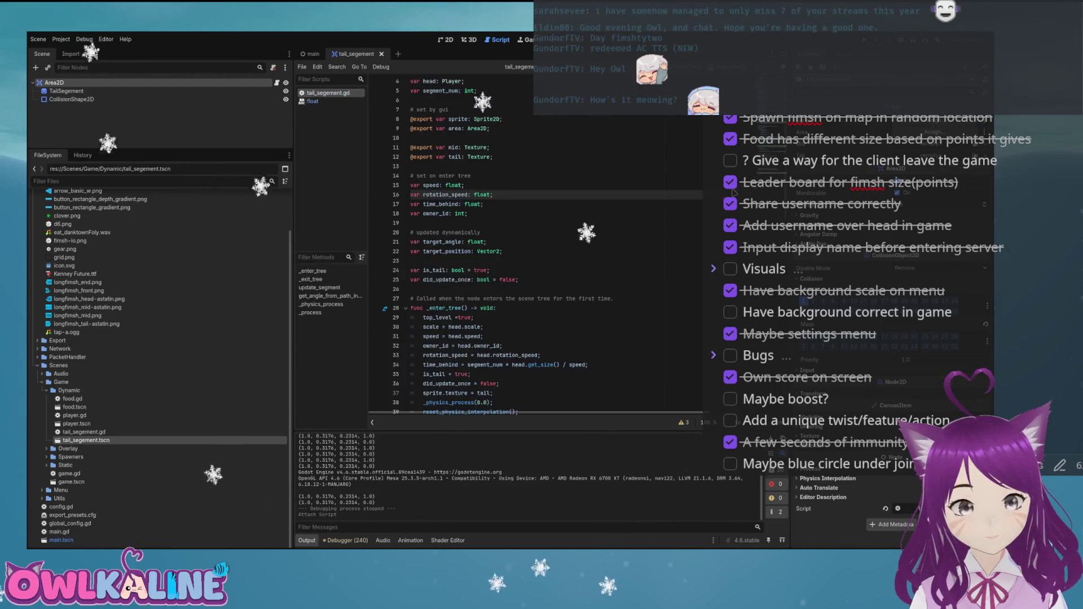
key(F5)
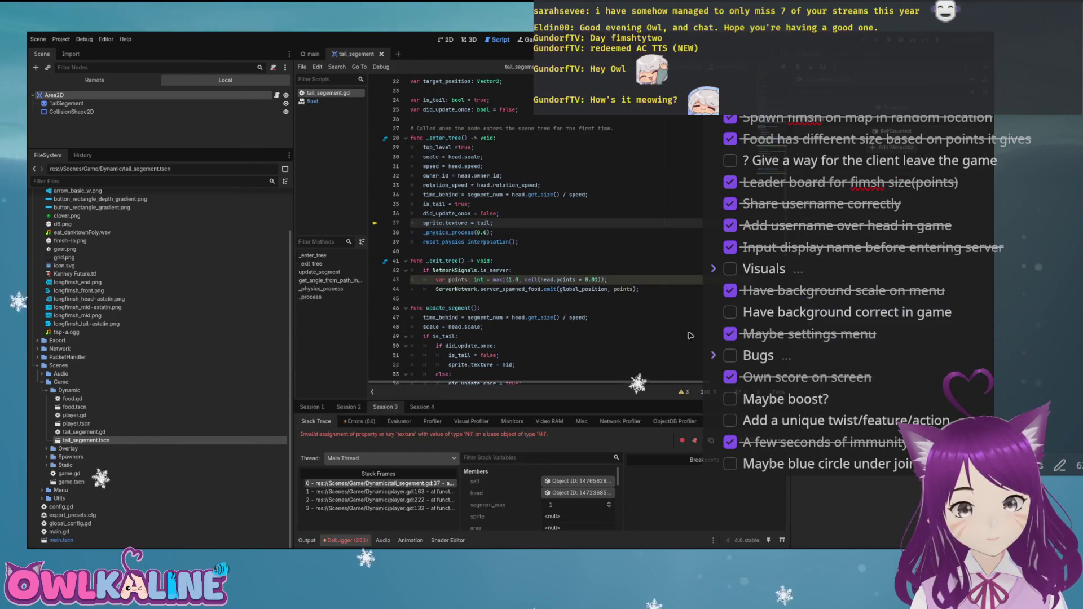
key(F8)
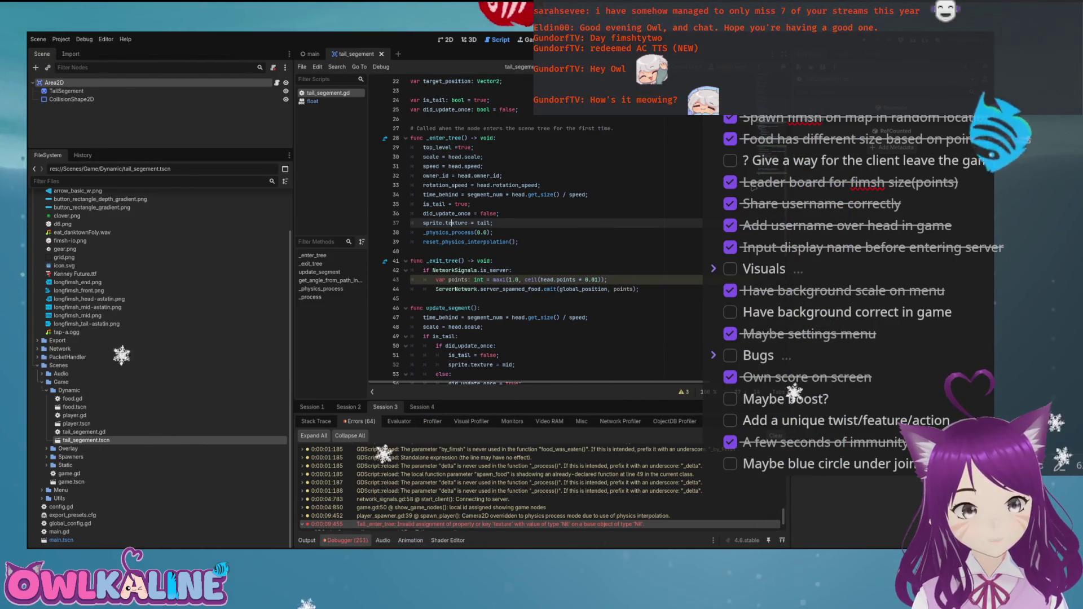
Inspect the Area2D, TailSegement and CollisionShape2D nodes, then scroll the FileSystem to the assets folder
double_click(432, 222)
click(66, 91)
click(54, 82)
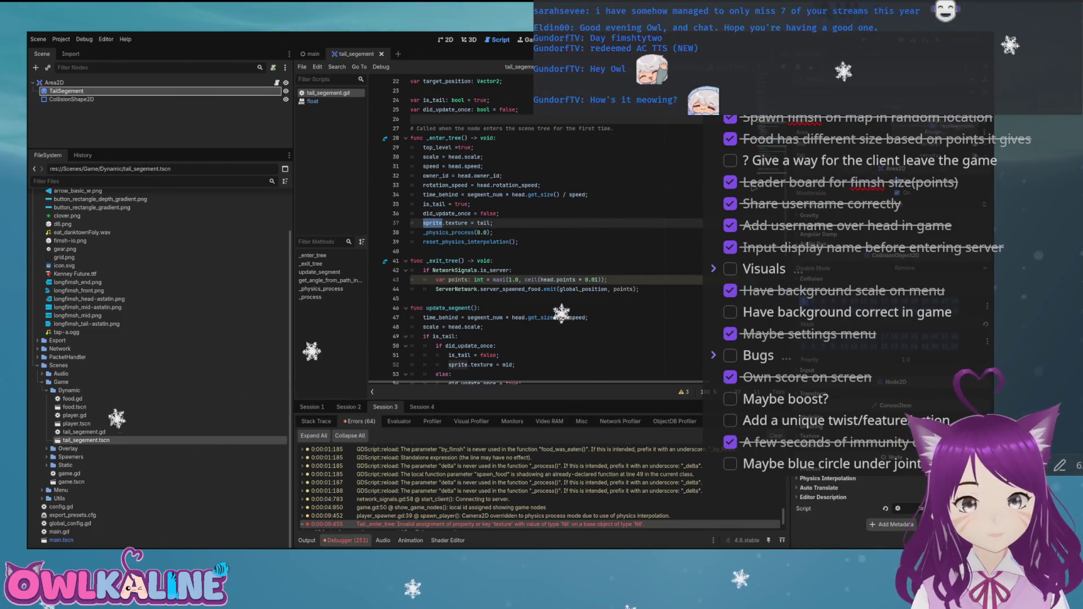
click(54, 83)
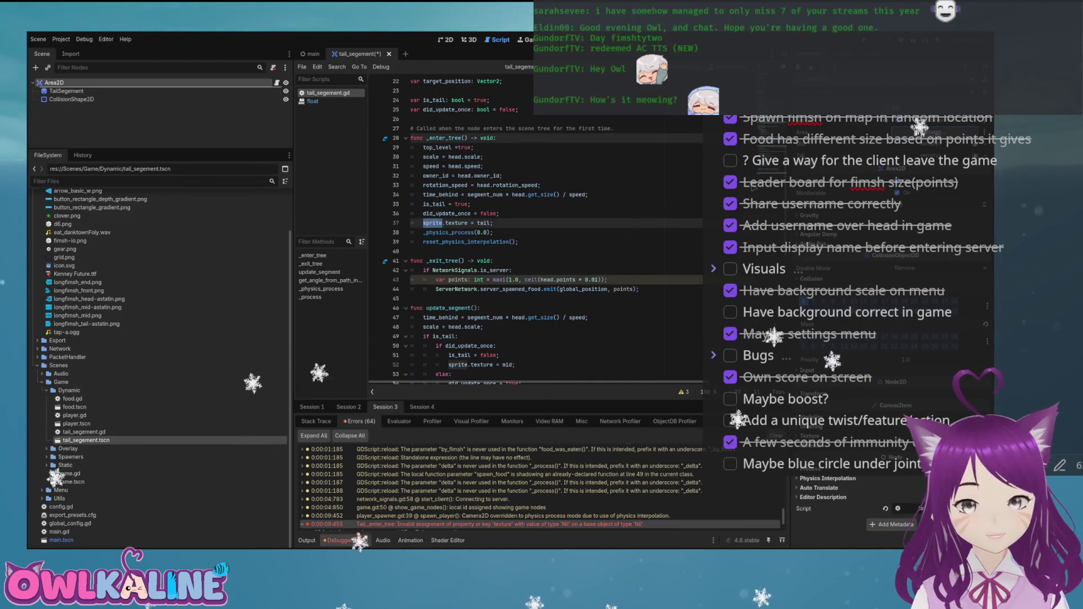
drag(131, 94, 133, 94)
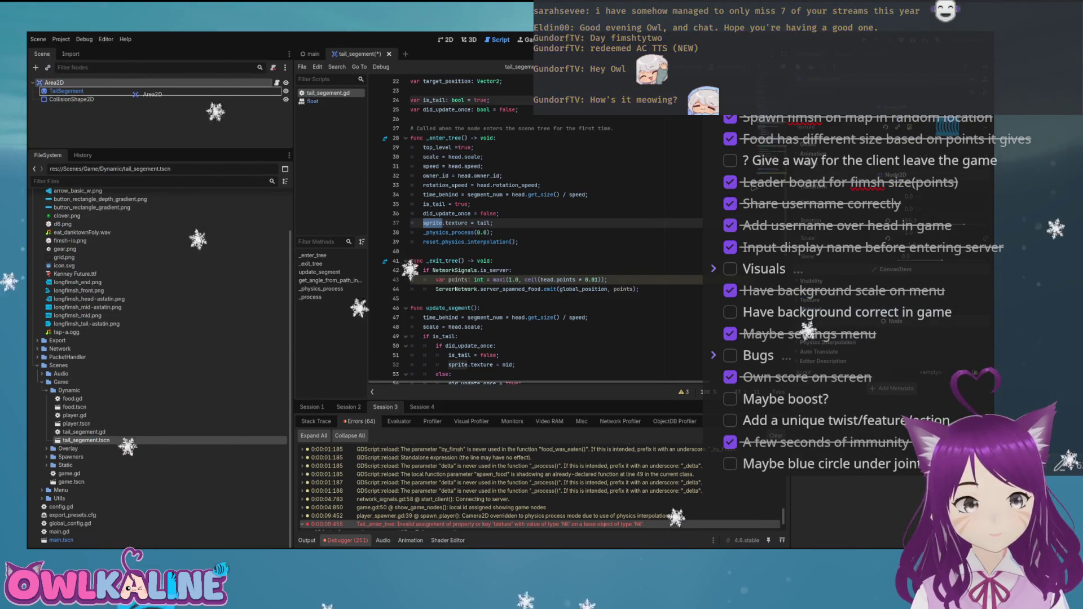
click(72, 99)
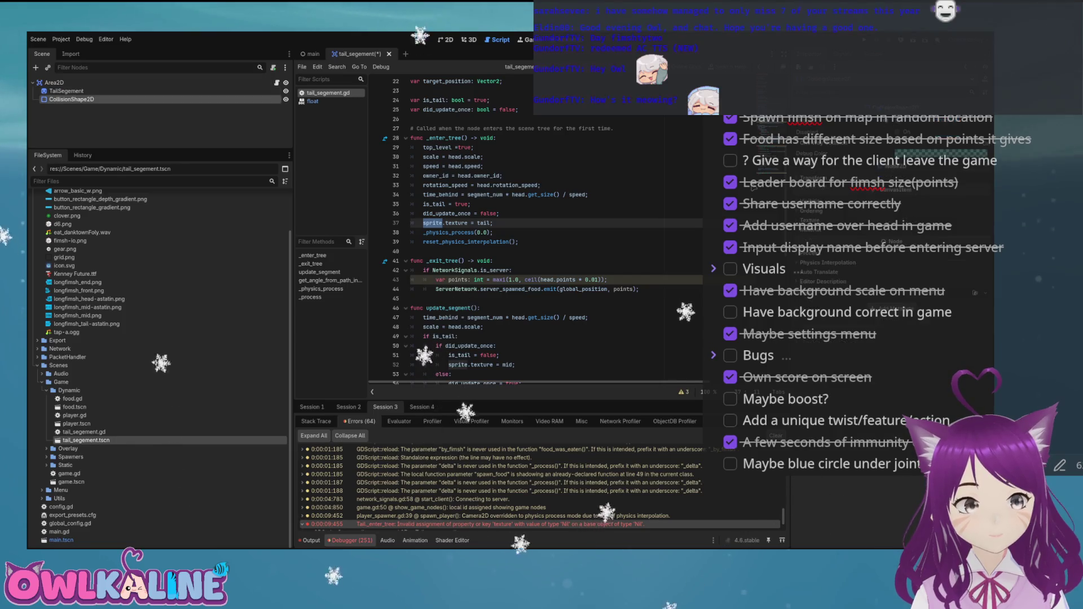
click(54, 82)
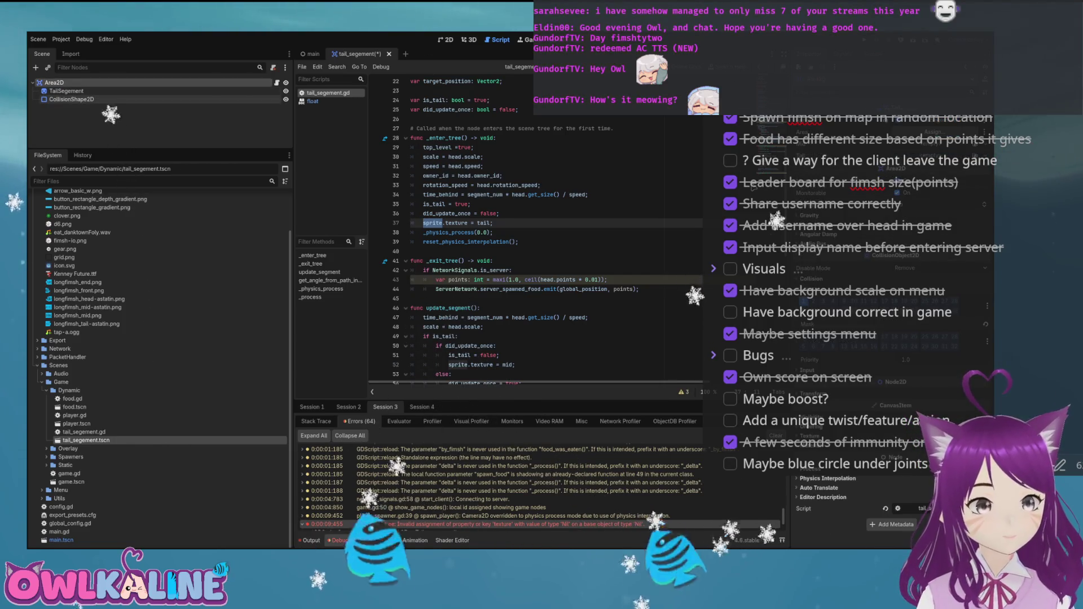
click(72, 99)
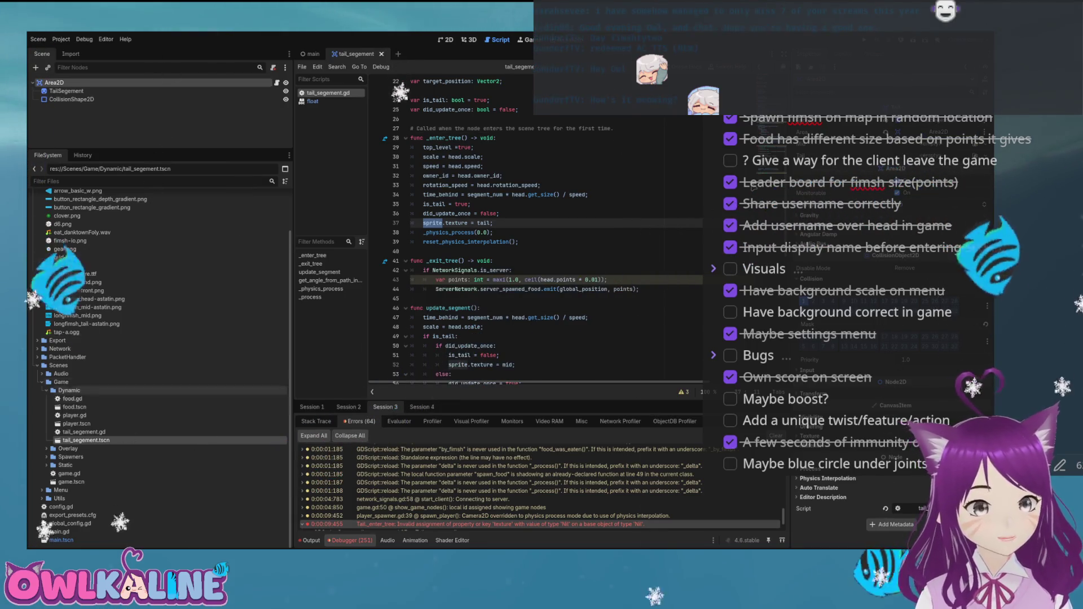
scroll(113, 338, up, 3)
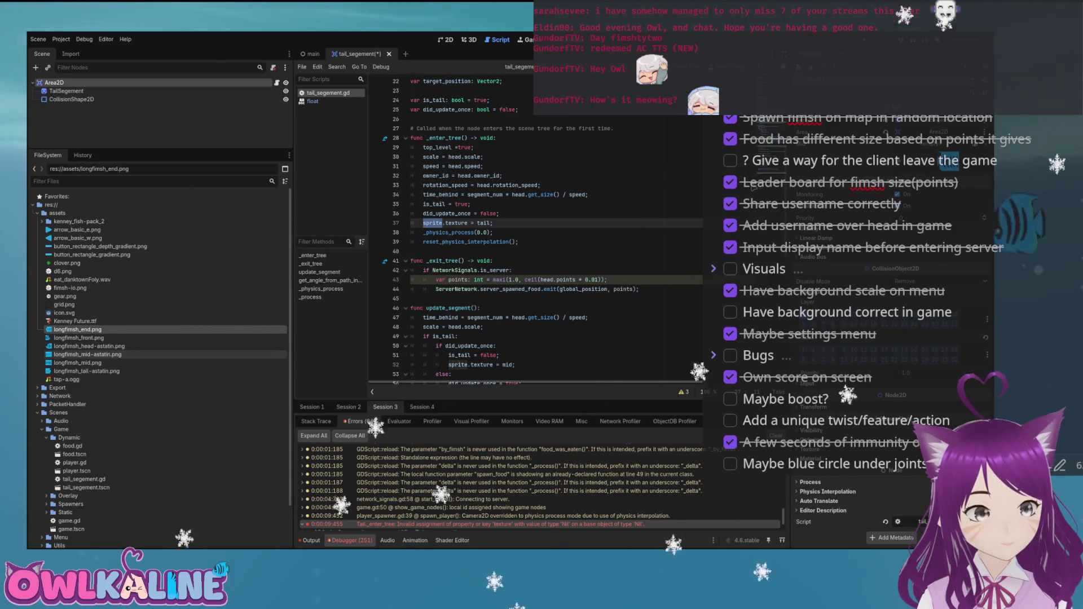
Assign longfimsh_mid-astatin.png as the segment's Texture and run the game with three peers
click(87, 371)
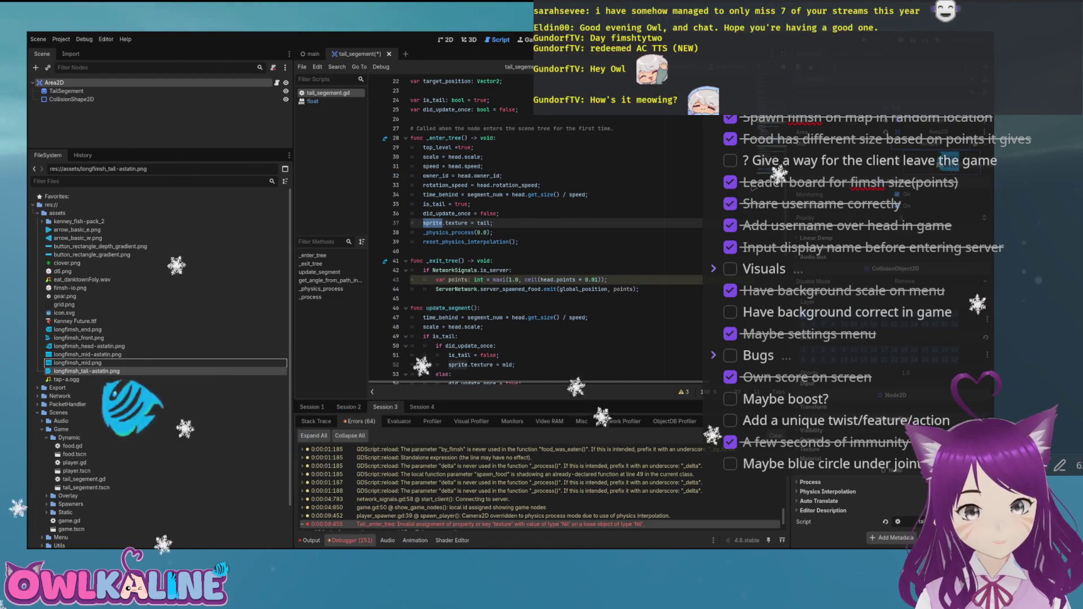
drag(88, 354, 125, 359)
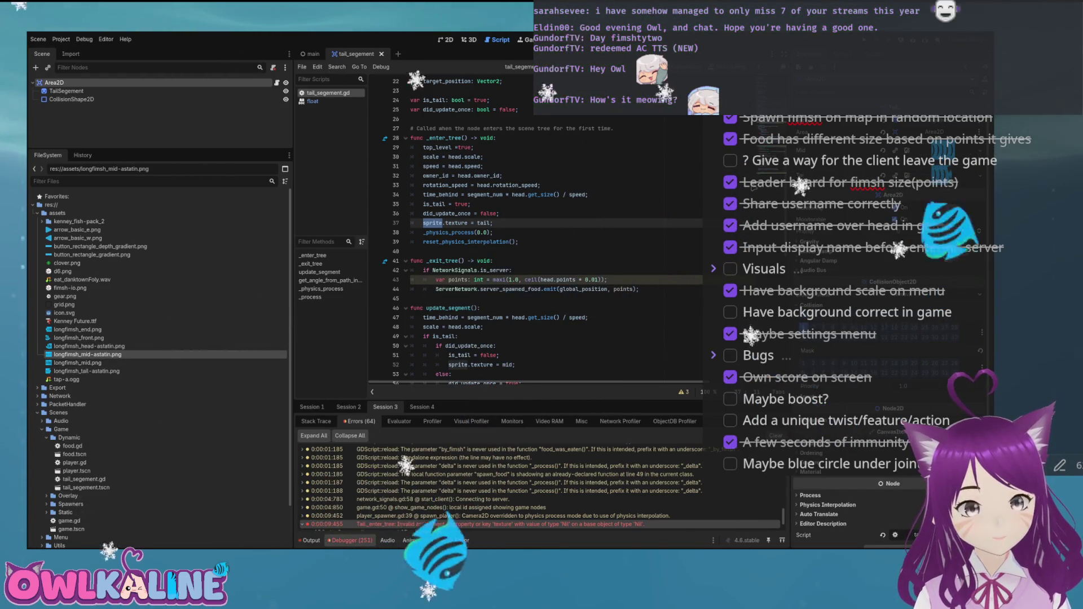
key(F5)
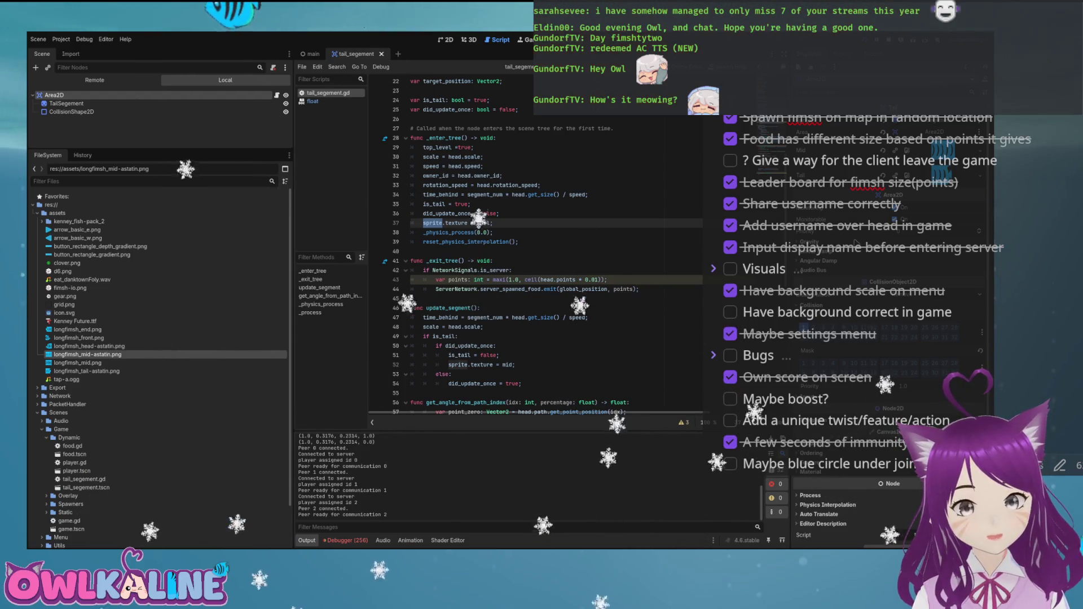
End the test run, collapse the assets folder, and save the main scene in 2D view
click(555, 317)
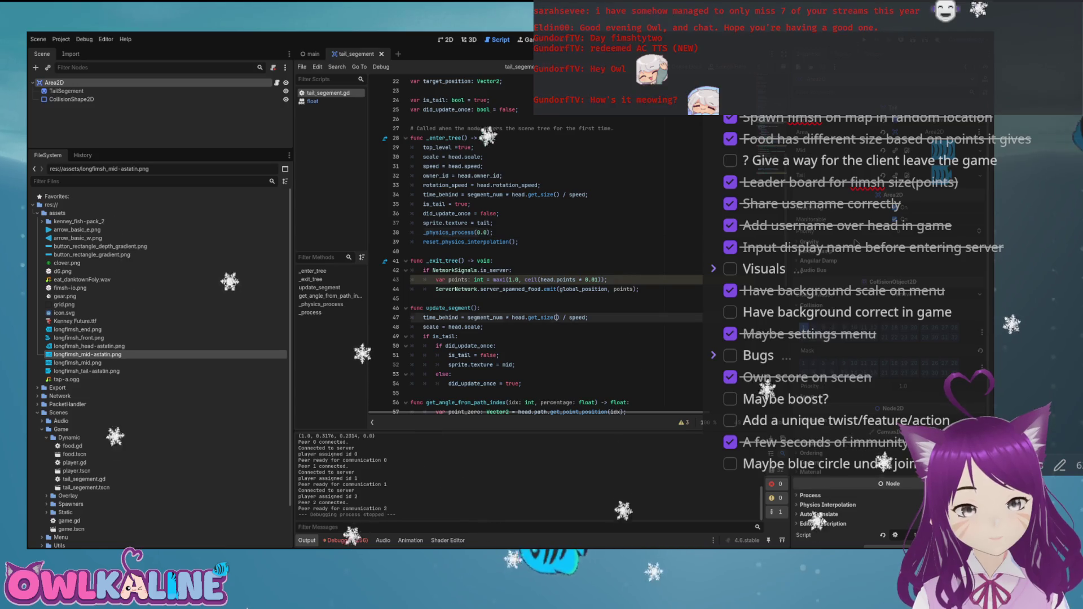
key(ctrl+F1)
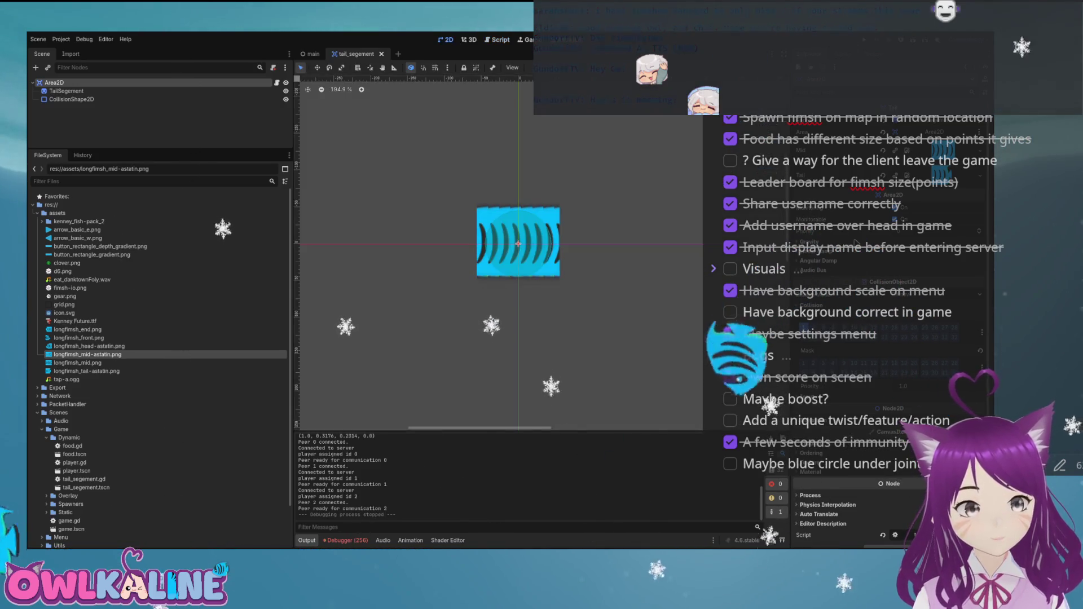
scroll(635, 315, down, 6)
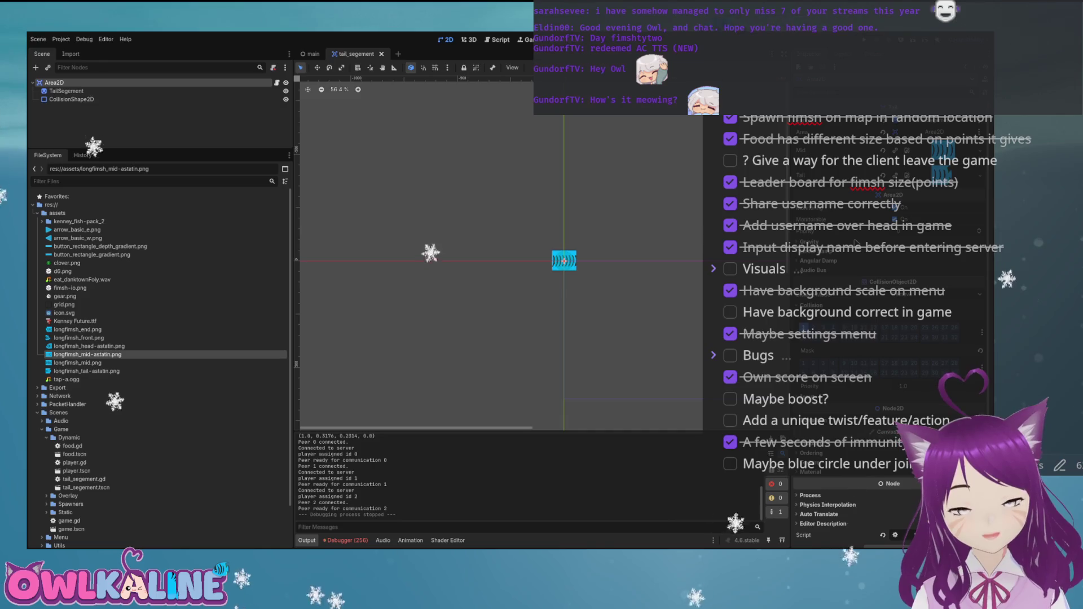
click(37, 213)
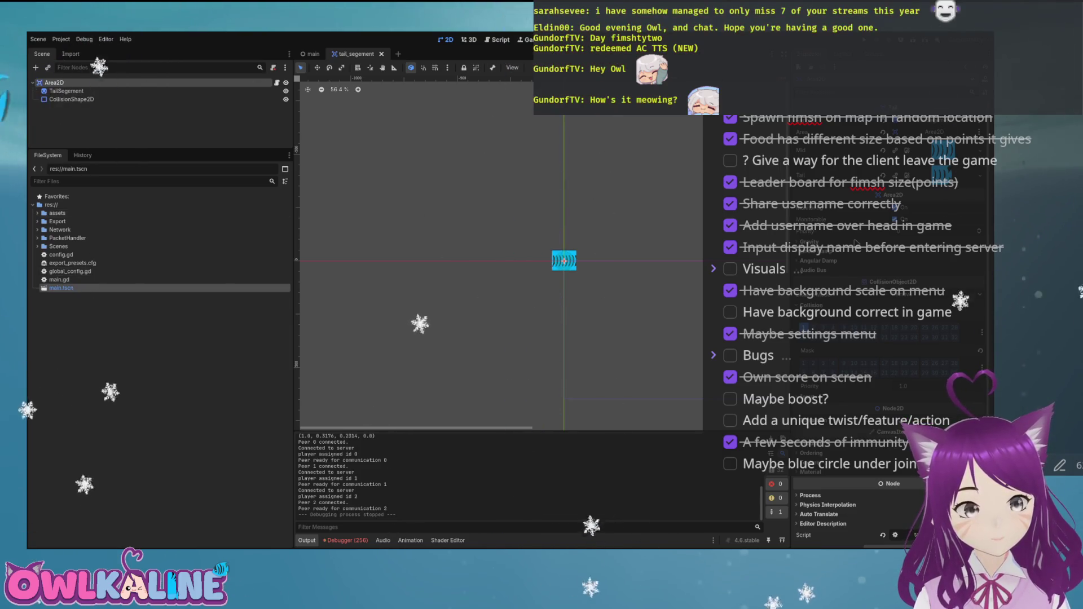
key(ctrl+Tab)
key(ctrl+s)
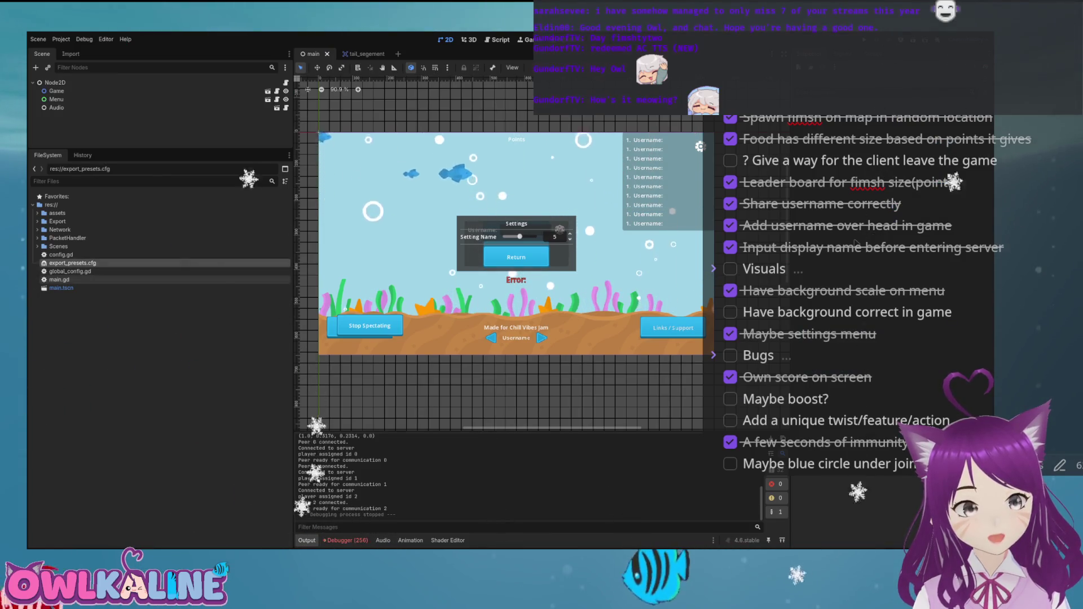
Run the main scene and scroll through Session 4's 64 debugger warnings
scroll(382, 186, down, 4)
scroll(499, 254, up, 1)
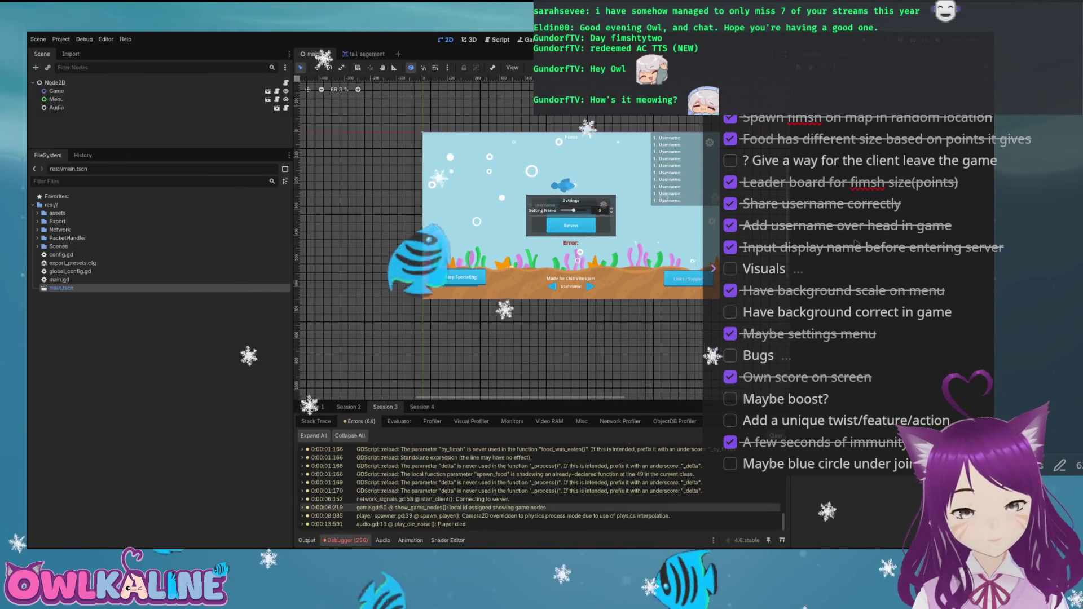
key(alt+d)
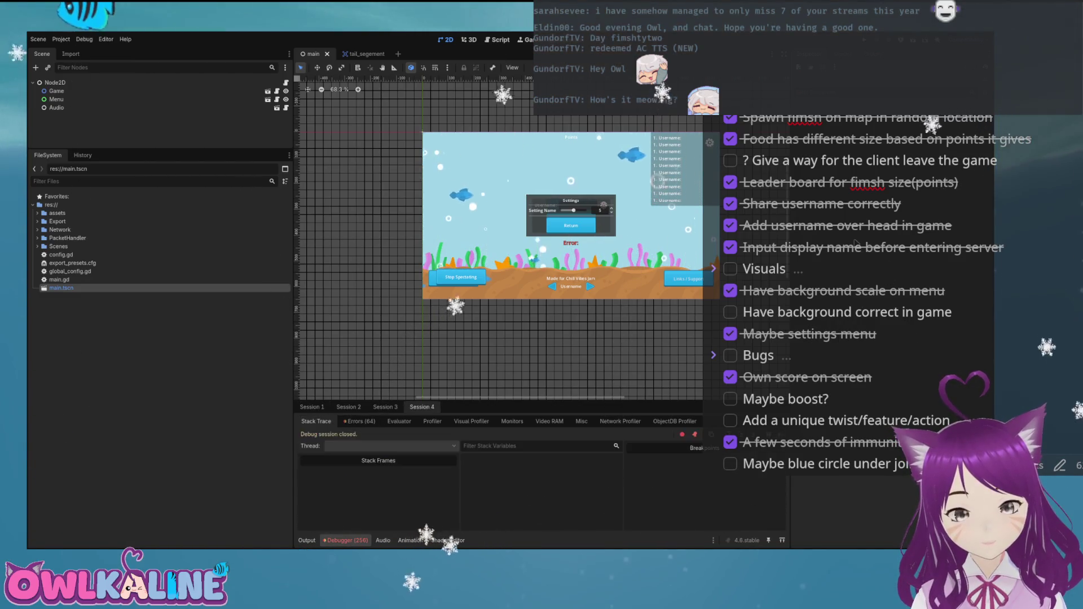
scroll(508, 486, up, 3)
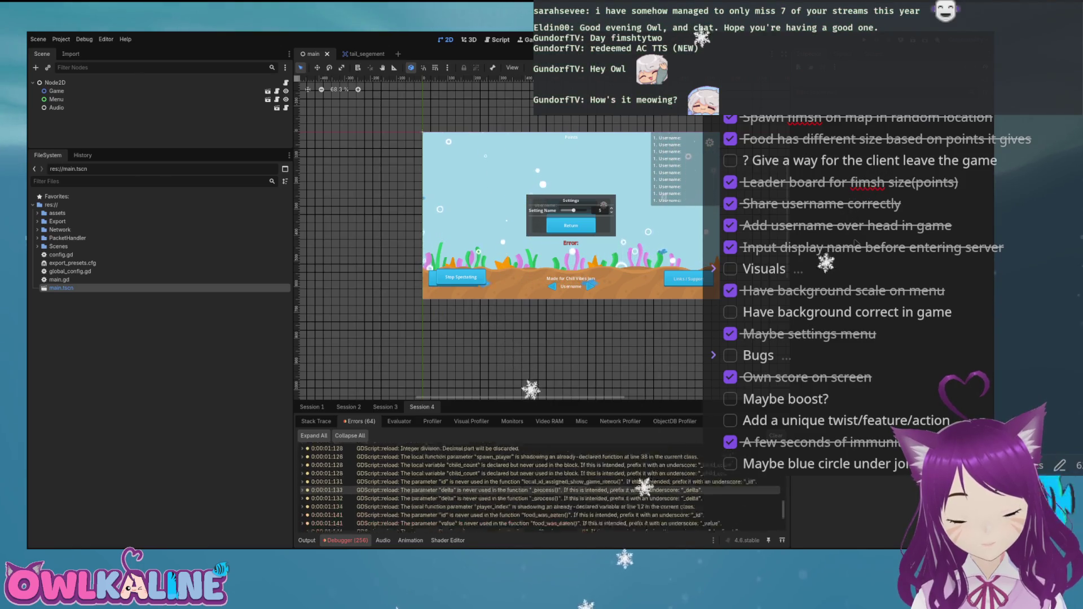
scroll(551, 242, down, 2)
scroll(551, 243, up, 5)
scroll(497, 237, down, 1)
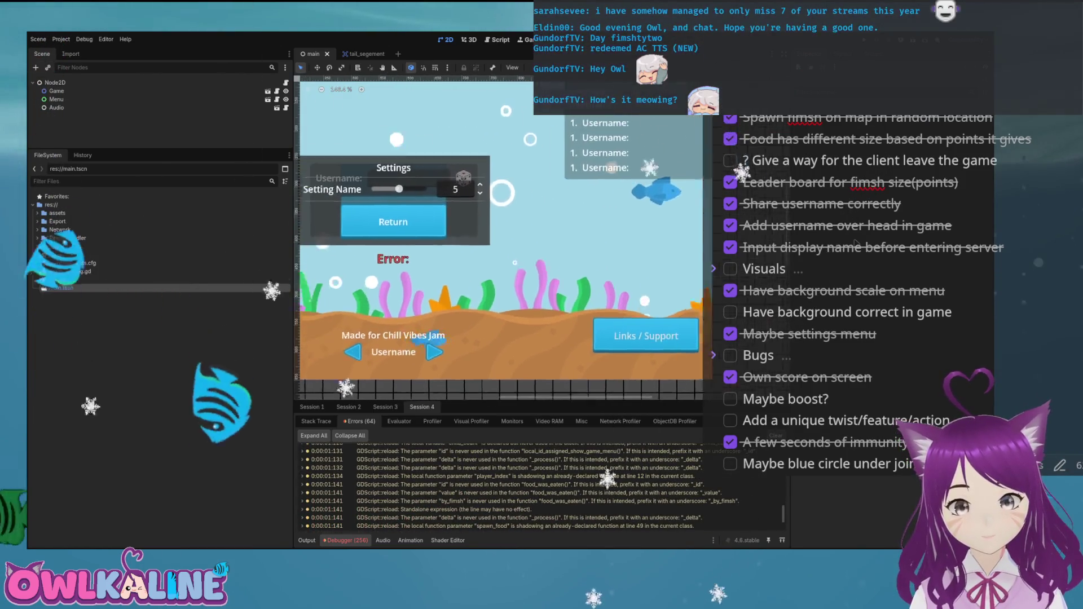